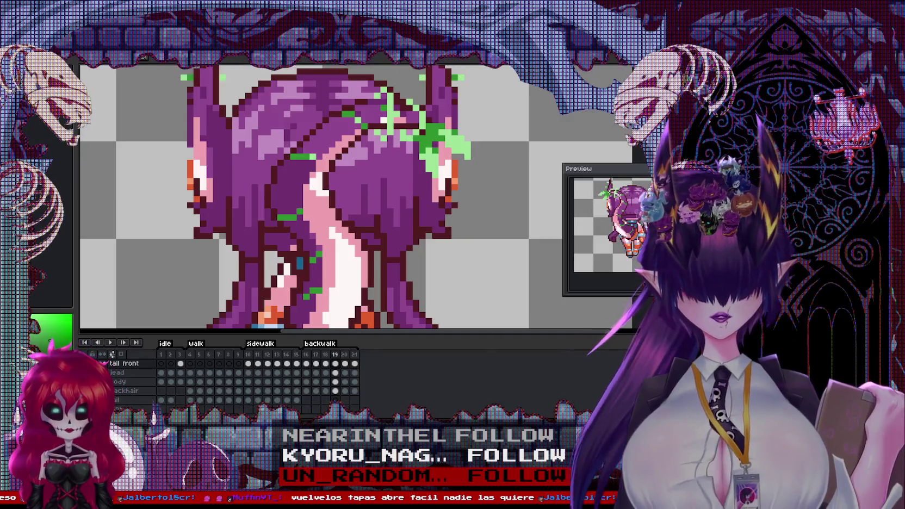
Step through back-walk frames 16–20, zooming in on the lower body to inspect the legs.
key(Right)
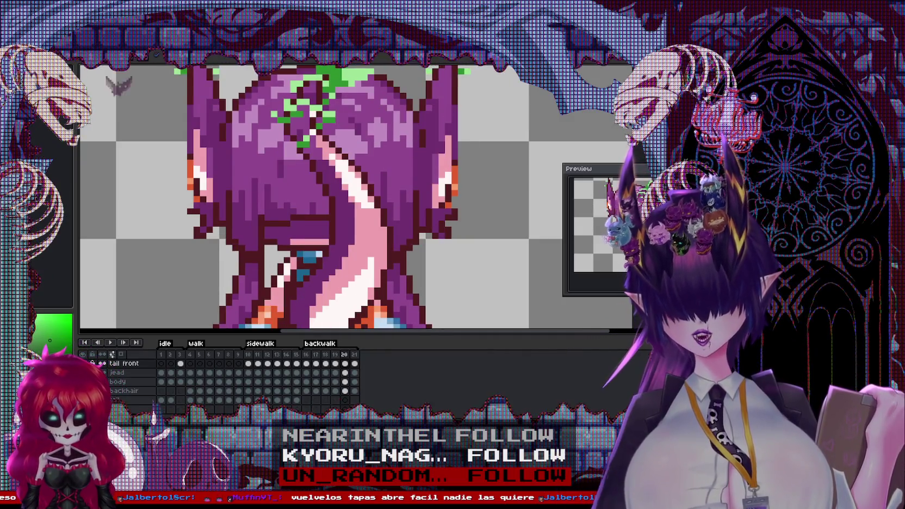
key(minus)
key(Left)
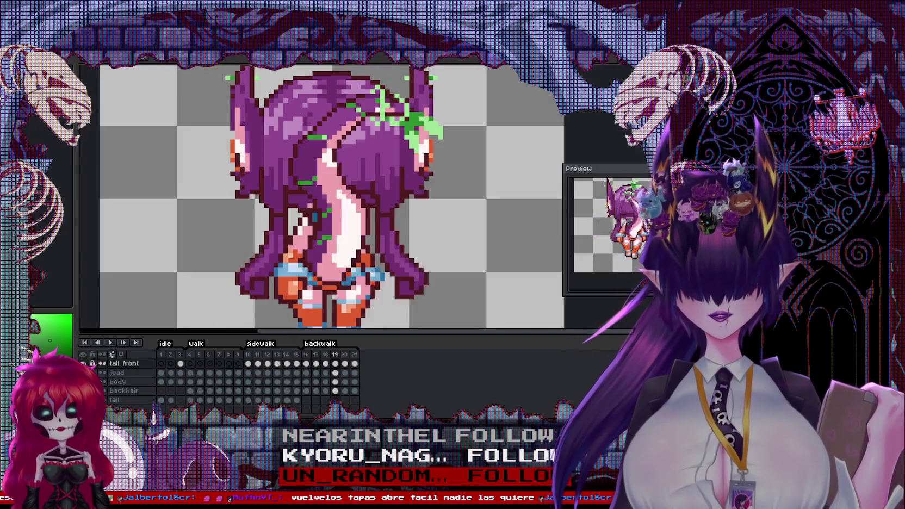
key(minus)
key(plus)
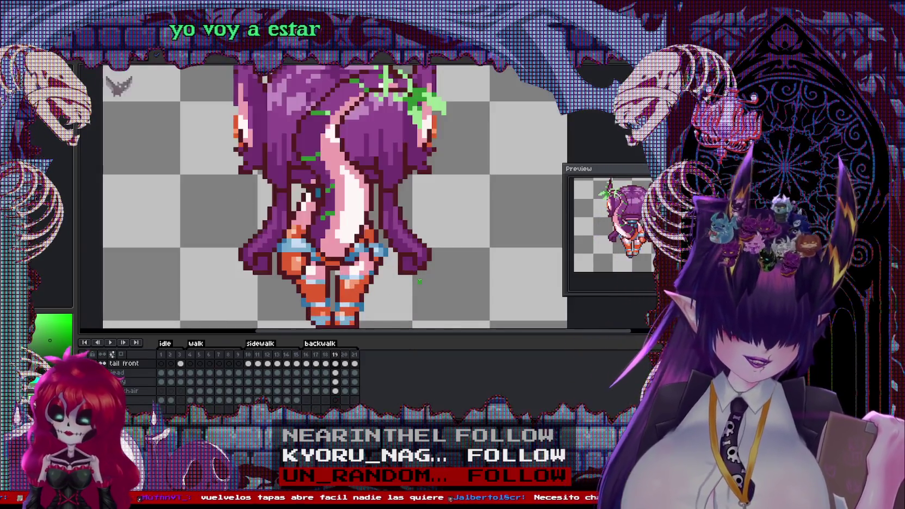
key(Left)
key(Left)
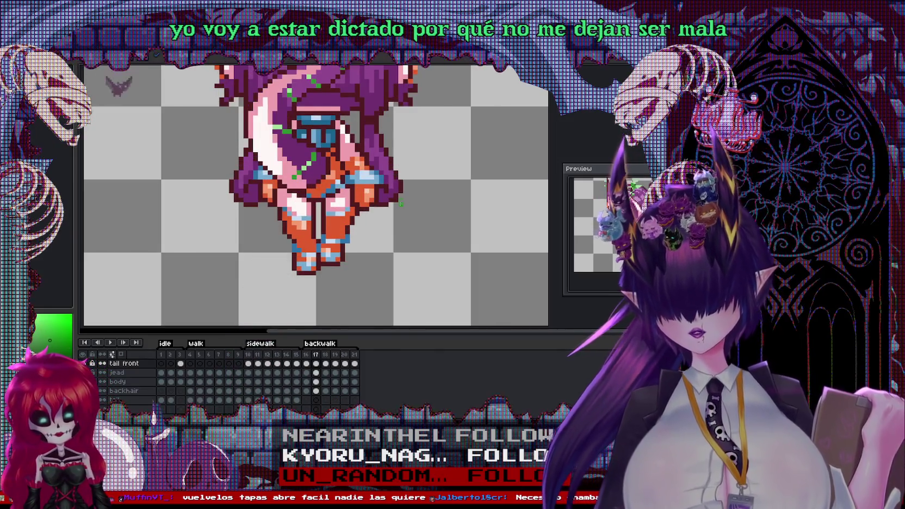
key(Left)
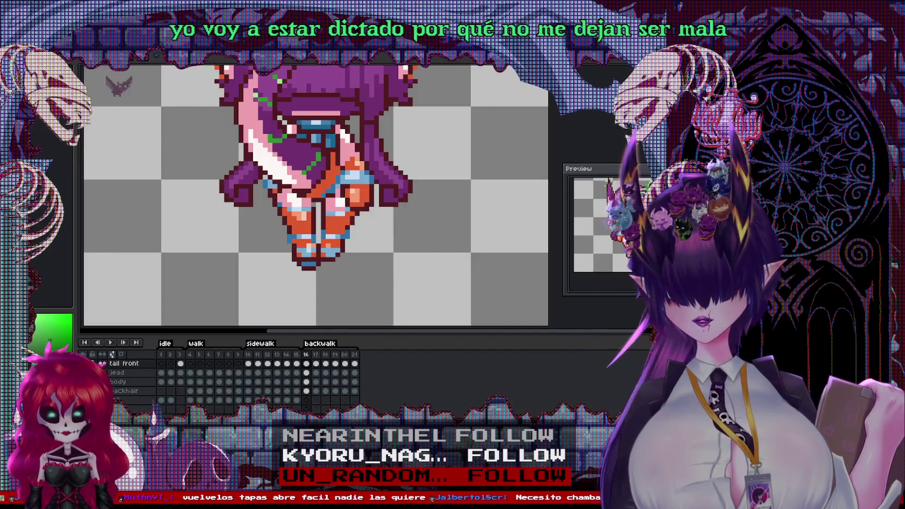
Replay the back-walk frames 16–21, checking frame 17 and ending on frame 21.
key(Right)
key(Right)
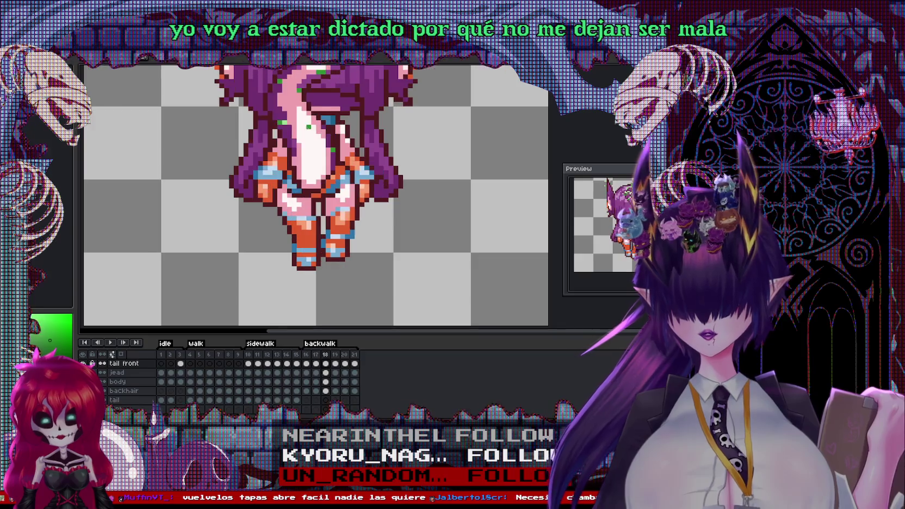
key(Right)
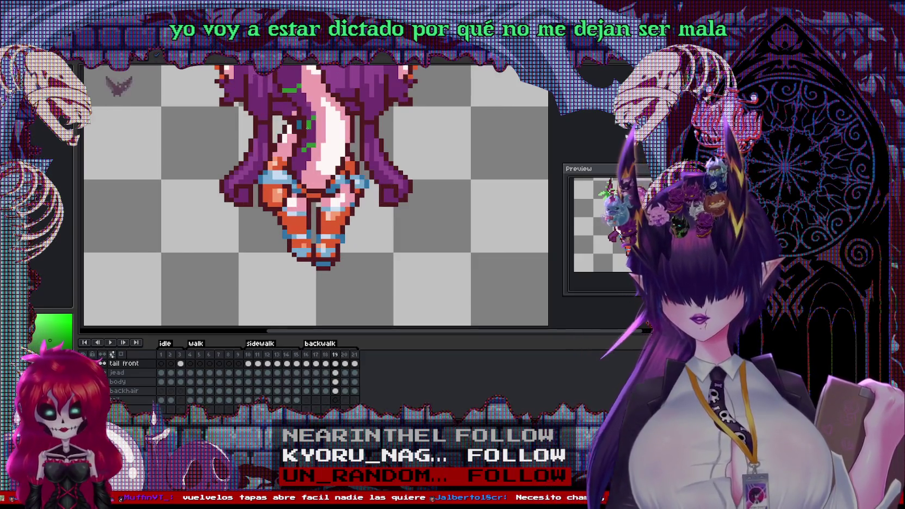
key(Right)
key(Right)
key(Right)
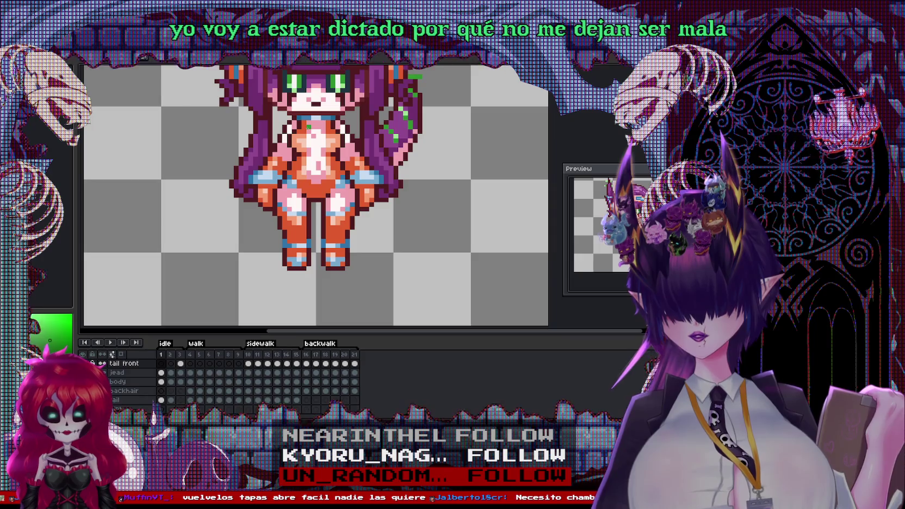
key(Left)
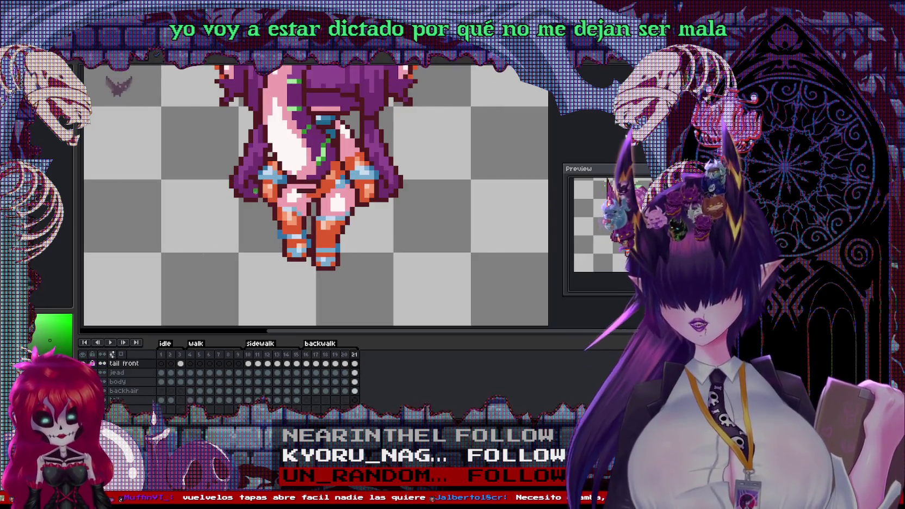
click(316, 355)
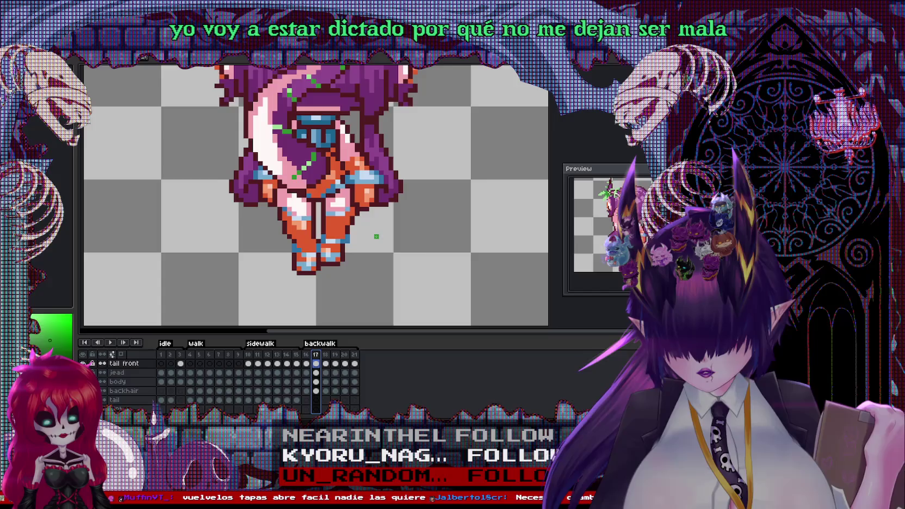
scroll(376, 237, up, 1)
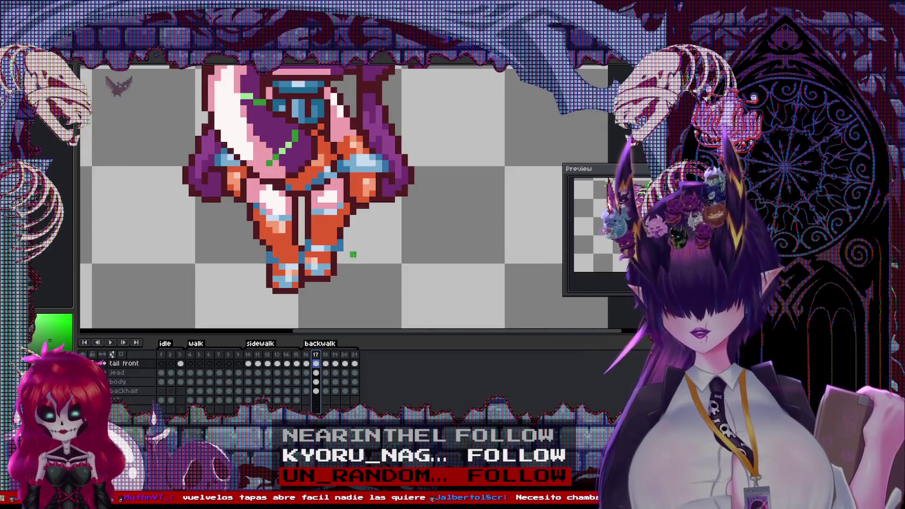
key(Left)
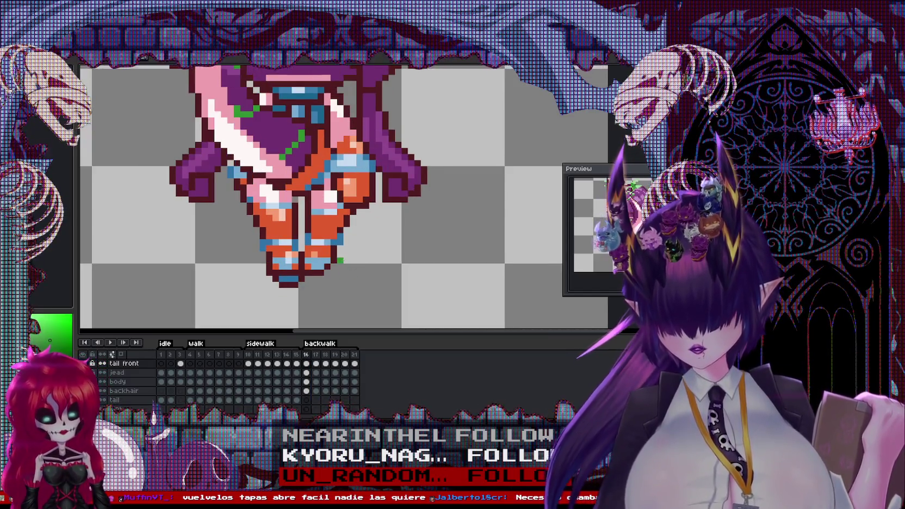
key(Right)
key(Right)
key(Right)
key(Right)
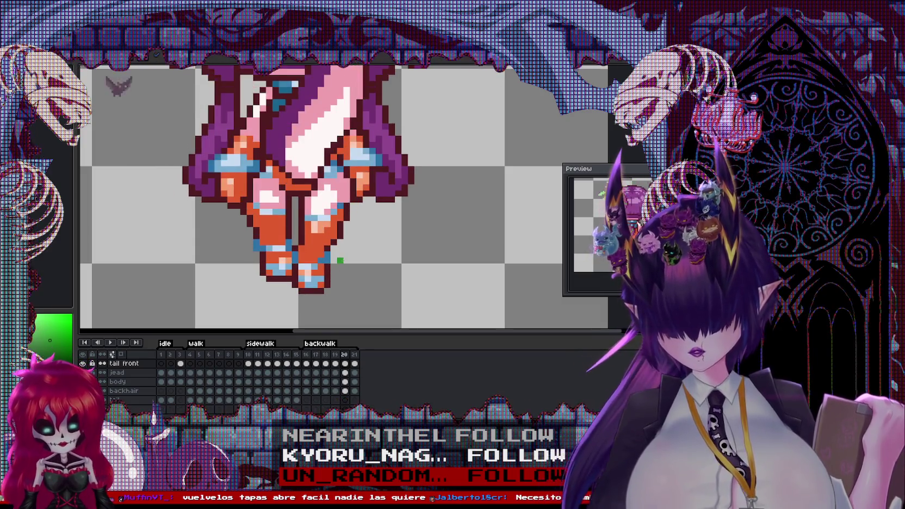
key(Right)
key(Right)
key(Left)
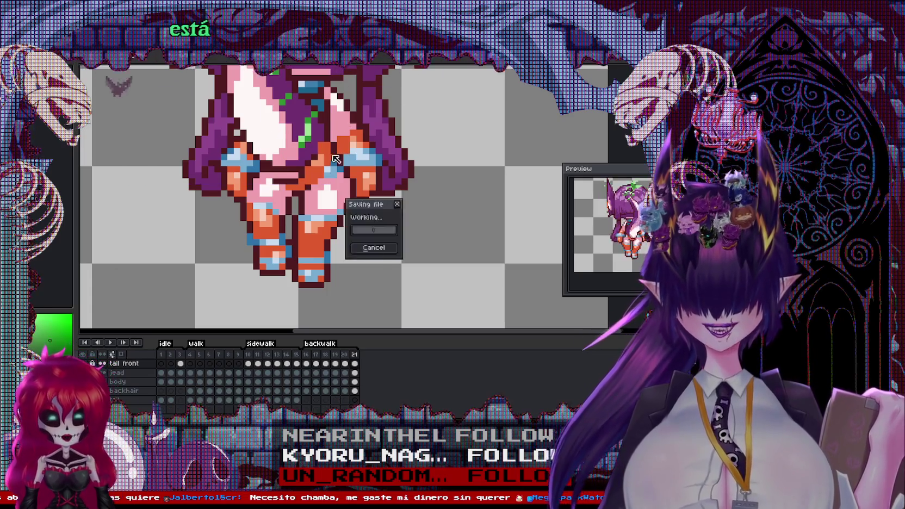
Paint orange pixels into the middle of the sprite on frame 21.
scroll(266, 218, up, 2)
scroll(255, 220, up, 1)
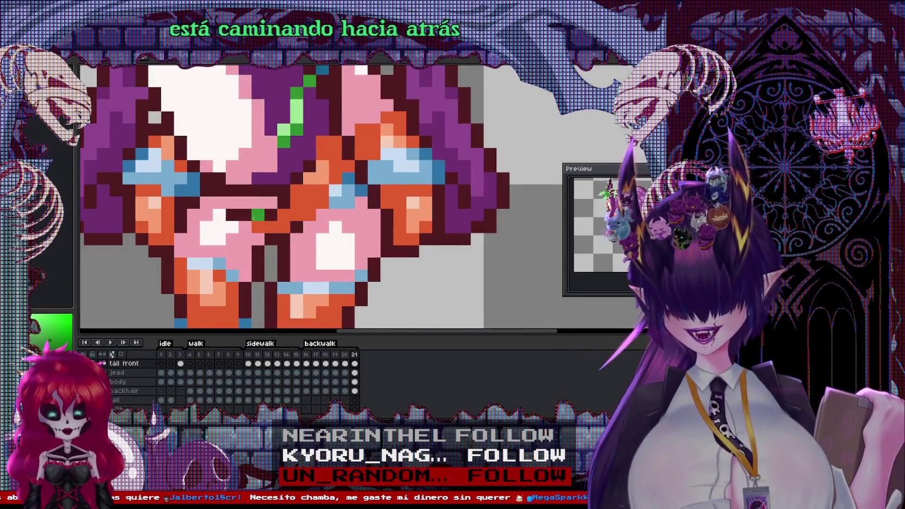
drag(215, 199, 279, 223)
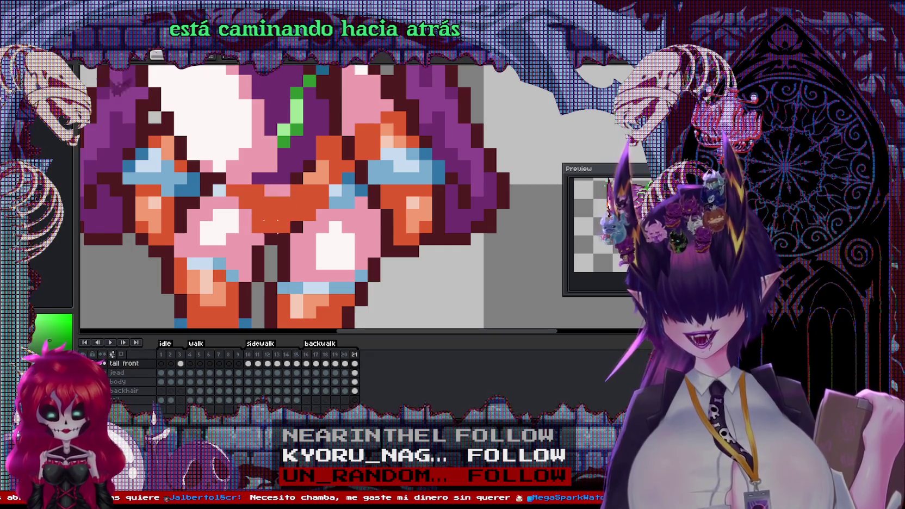
drag(302, 256, 202, 197)
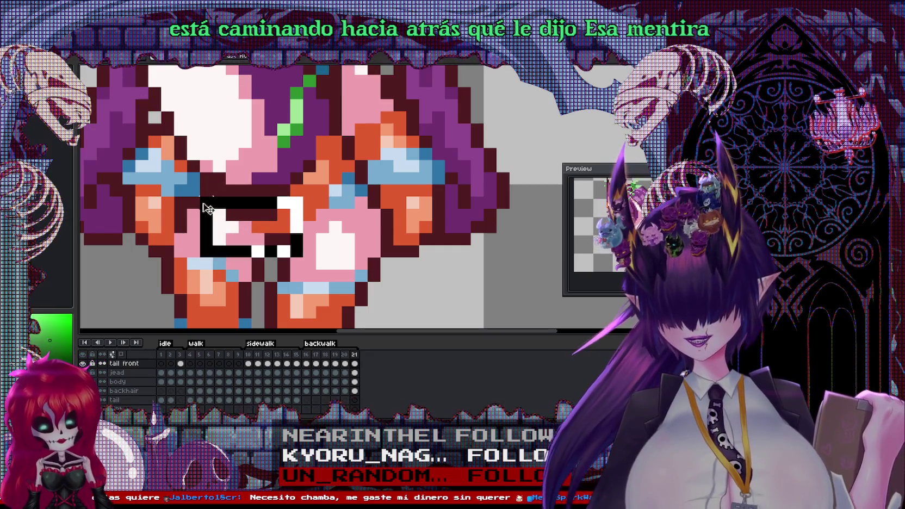
key(ctrl+d)
scroll(163, 276, down, 1)
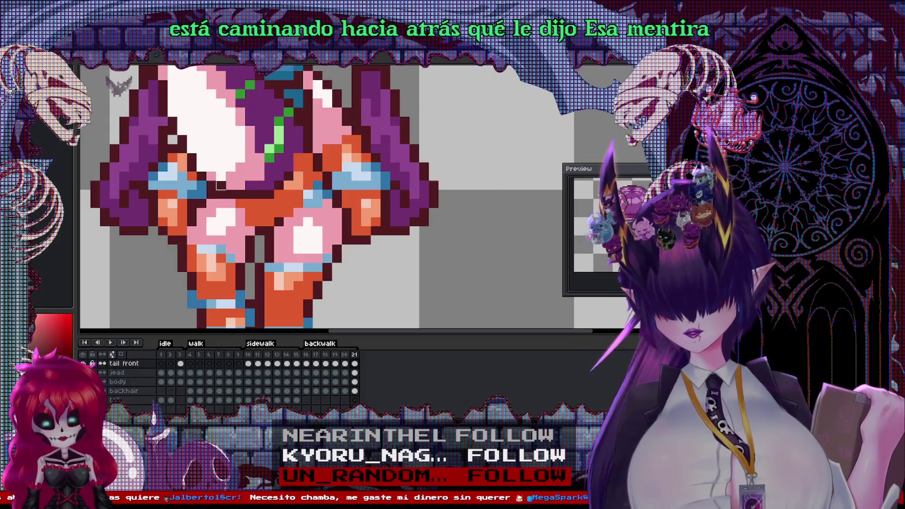
On the body layer, shift the small blue pixel cluster to the right.
ctrl+click(238, 216)
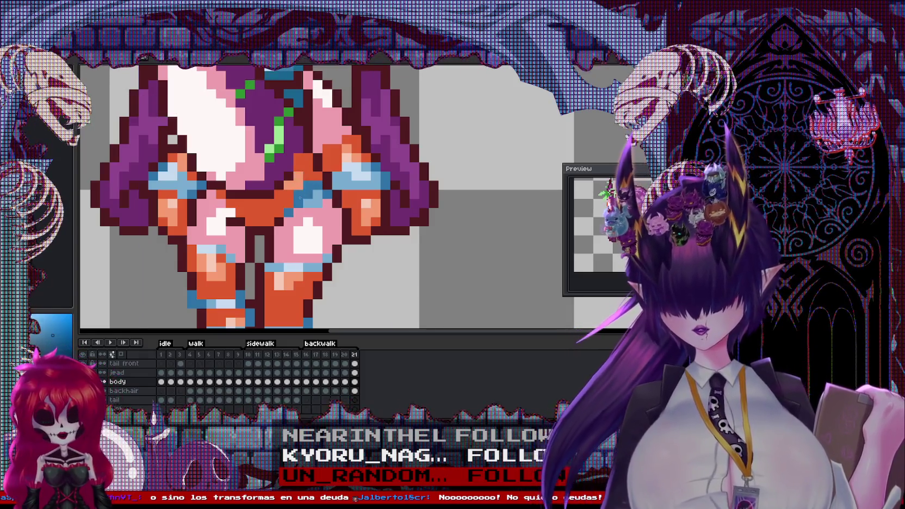
key(ctrl+z)
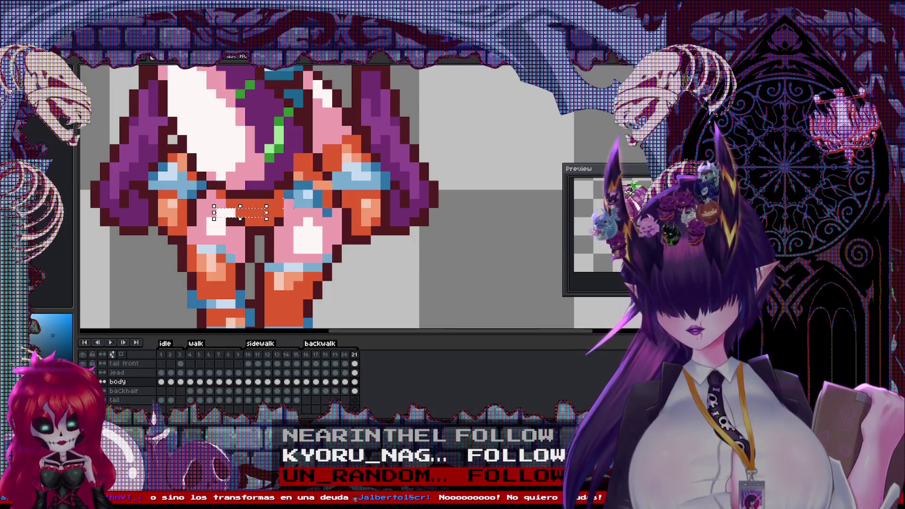
drag(321, 206, 273, 216)
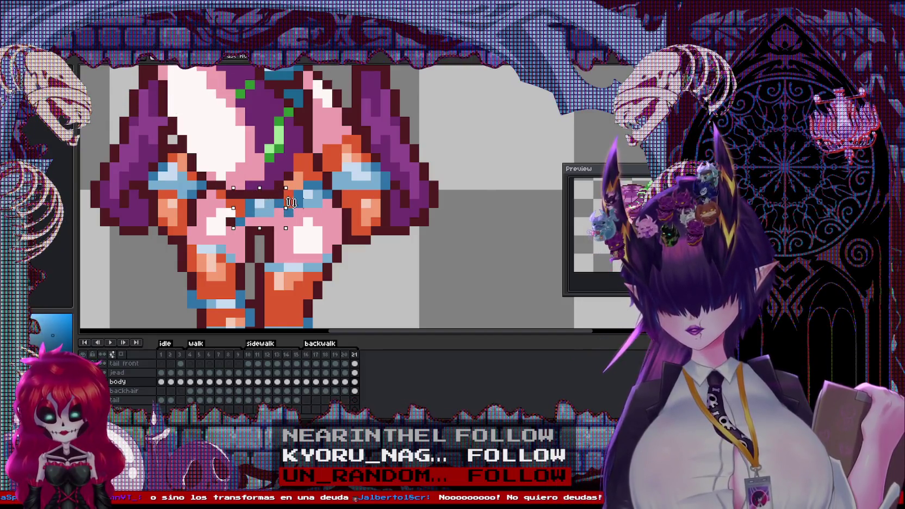
key(ctrl+z)
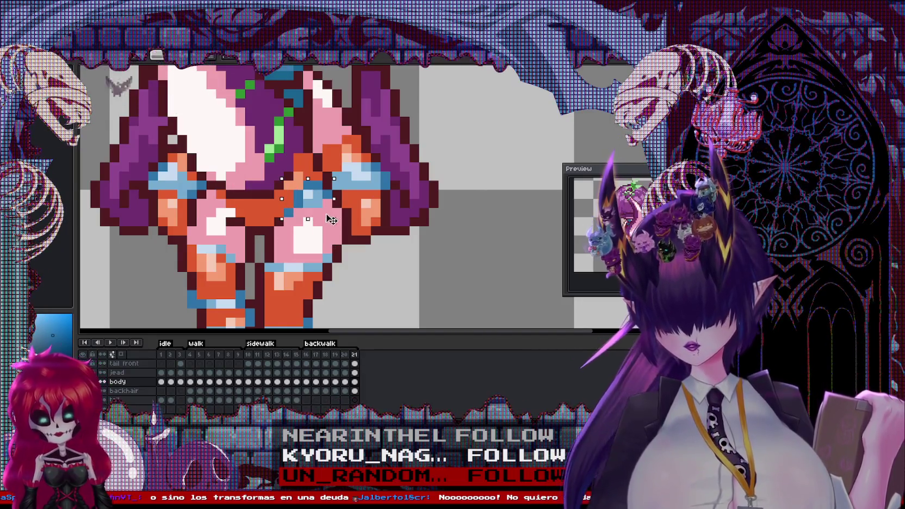
mouse_move(331, 219)
mouse_down()
mouse_move(428, 247)
mouse_move(237, 201)
mouse_up()
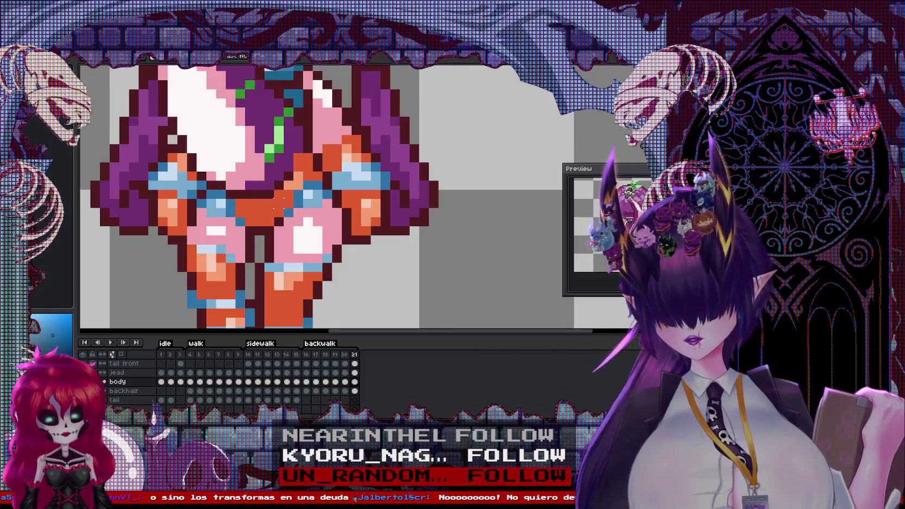
Restore the blue pixels in the middle of frame 21's body.
scroll(235, 263, down, 2)
scroll(235, 263, up, 2)
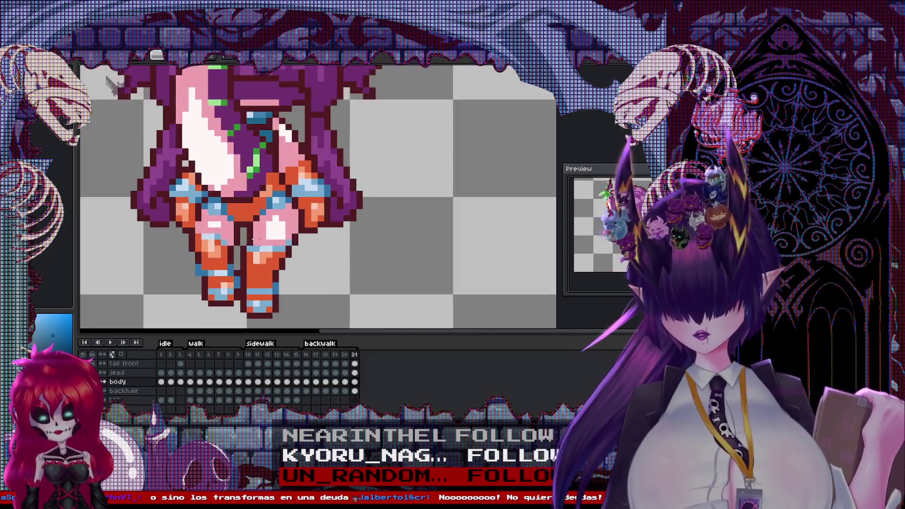
scroll(235, 263, up, 1)
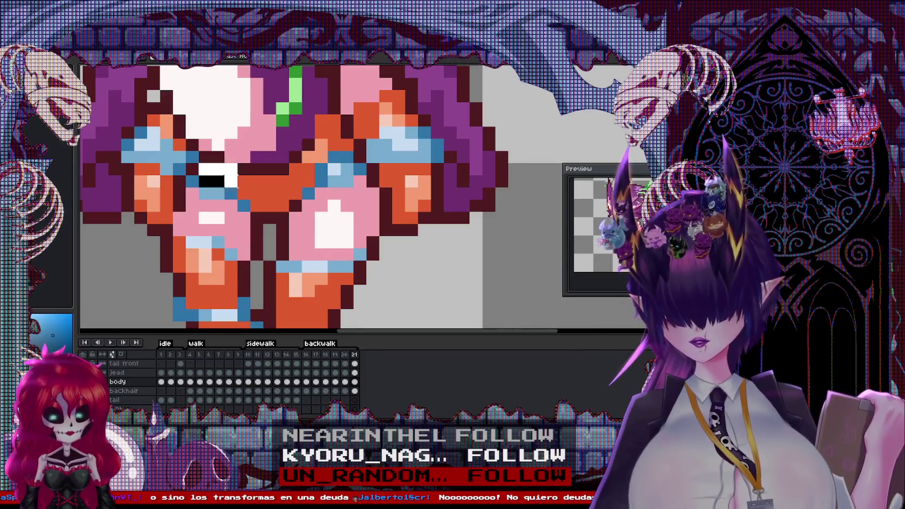
key(ctrl+z)
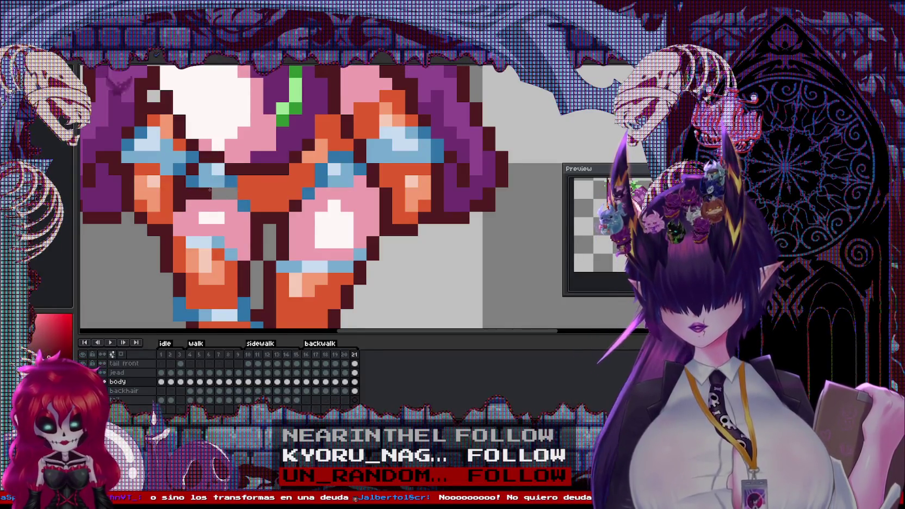
Sample orange and blue, nudge a blue pixel up-left, and recentre the whole sprite.
alt+click(255, 194)
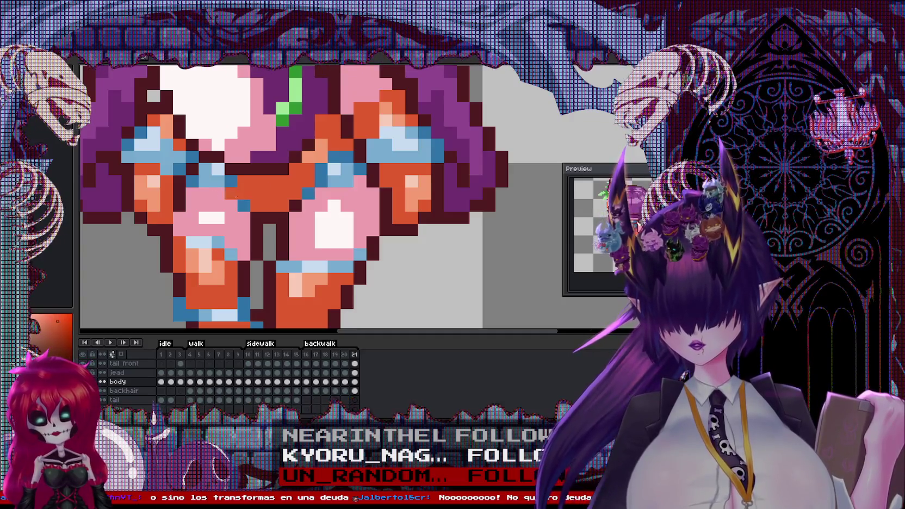
alt+click(244, 203)
drag(267, 205, 254, 193)
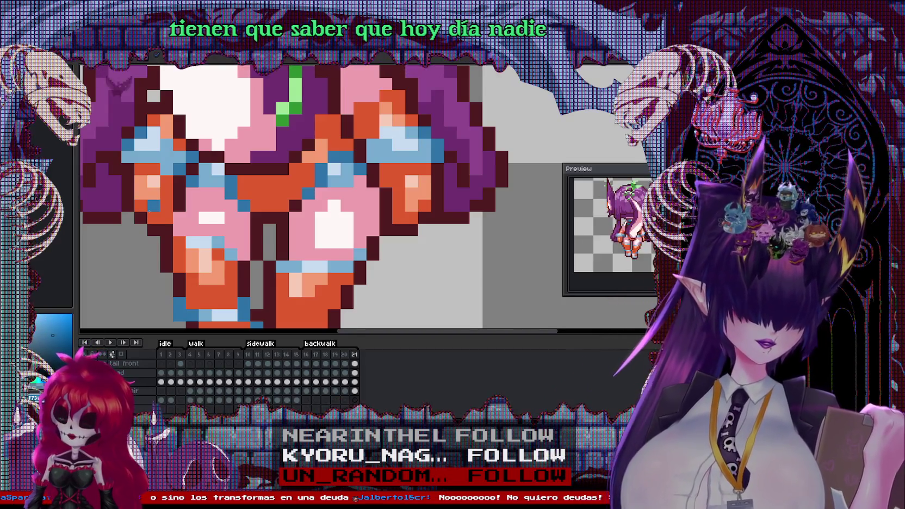
scroll(253, 244, down, 2)
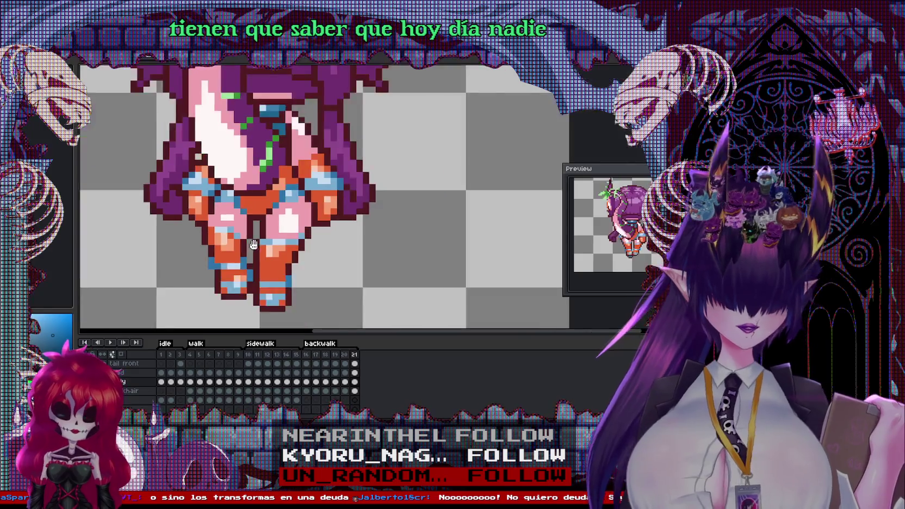
drag(253, 245, 344, 217)
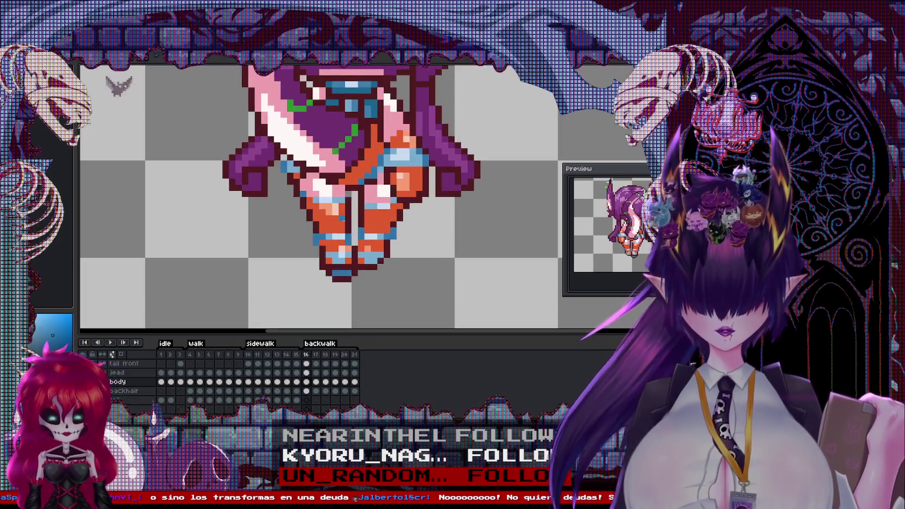
Recolour the stray blue pixel on back-walk frame 16 to peach.
right_click(343, 199)
key(Escape)
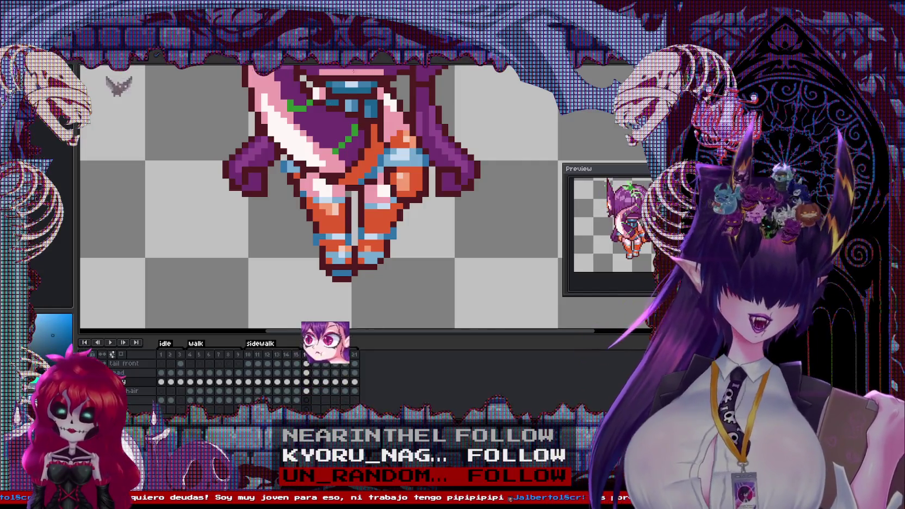
scroll(426, 133, up, 2)
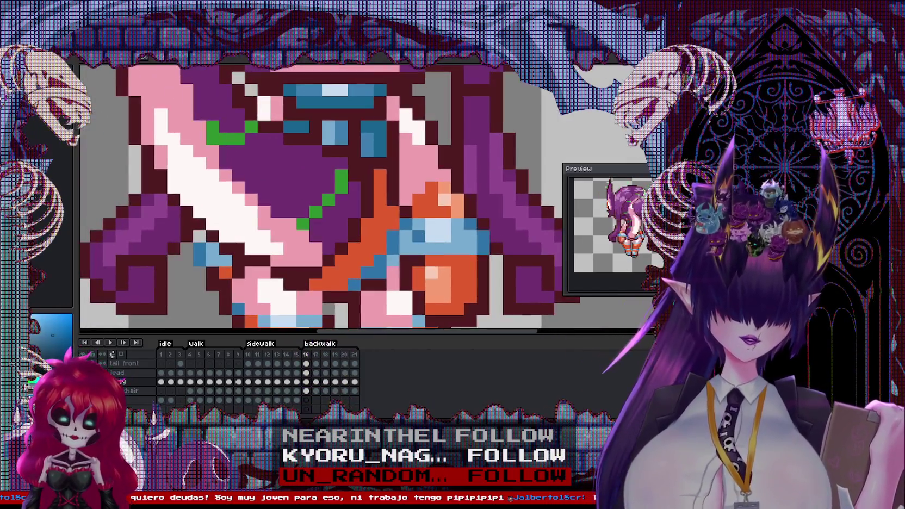
click(444, 199)
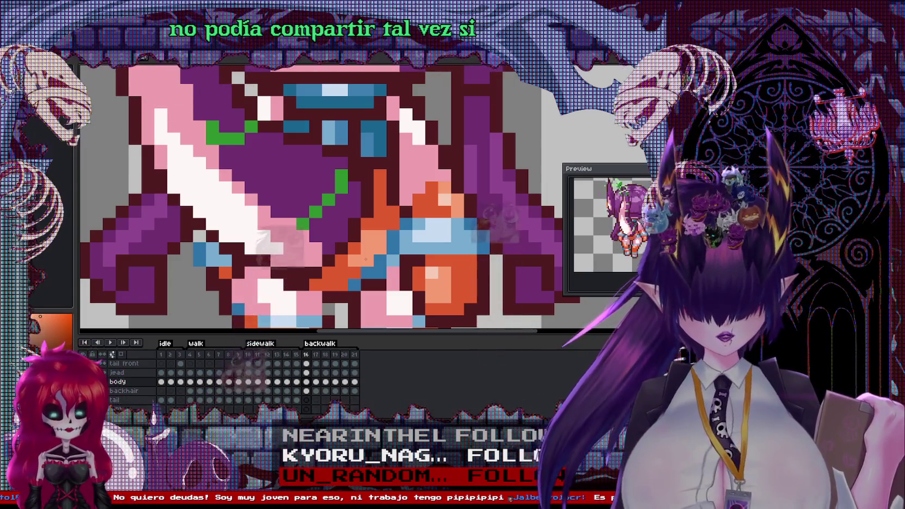
Review back-walk frames 17 through 21, comparing frame 20 against frame 21.
scroll(406, 276, down, 2)
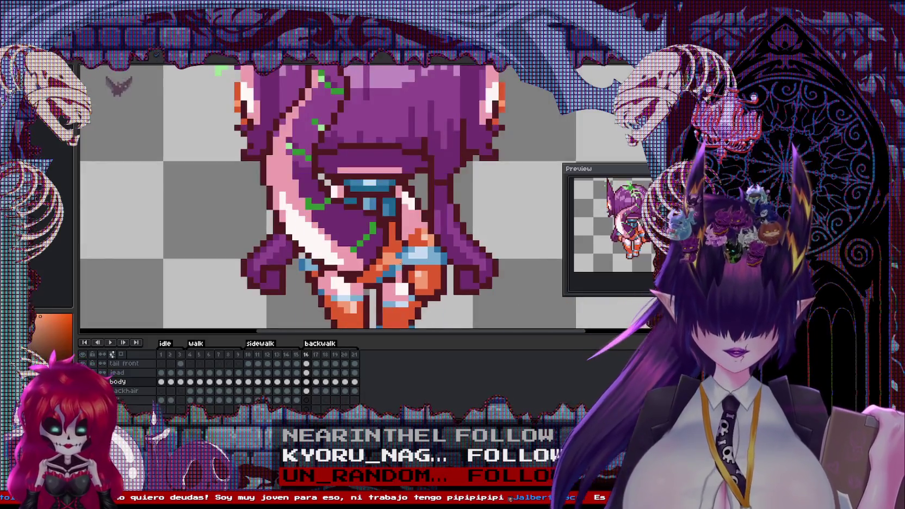
key(Right)
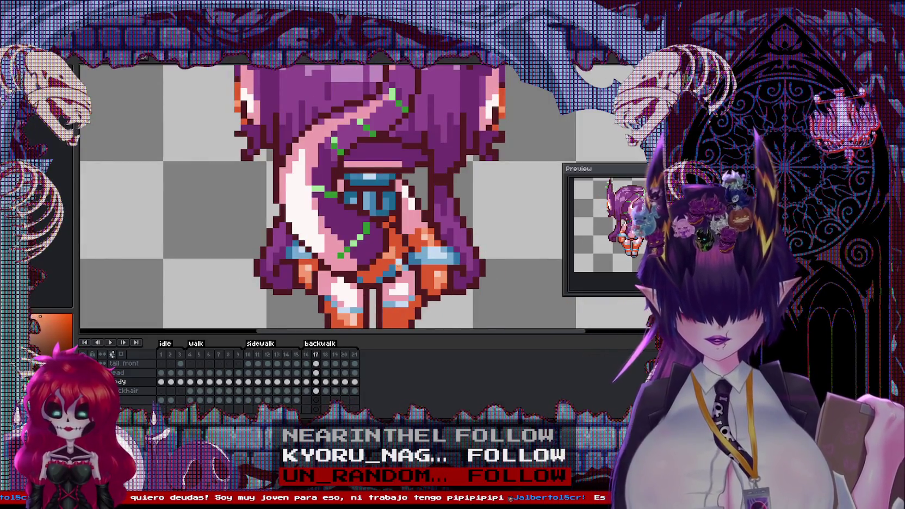
scroll(399, 266, up, 1)
scroll(389, 253, up, 1)
scroll(370, 229, up, 1)
scroll(359, 222, up, 1)
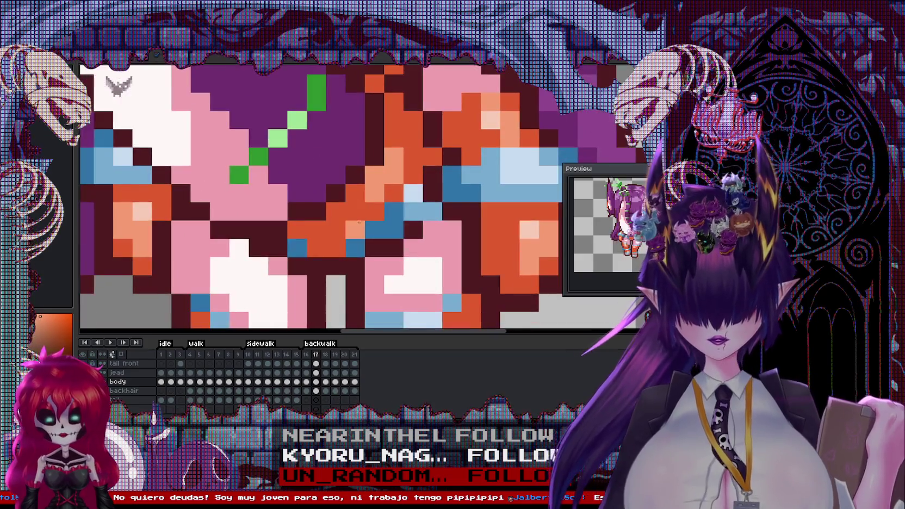
scroll(359, 222, up, 1)
scroll(362, 219, down, 1)
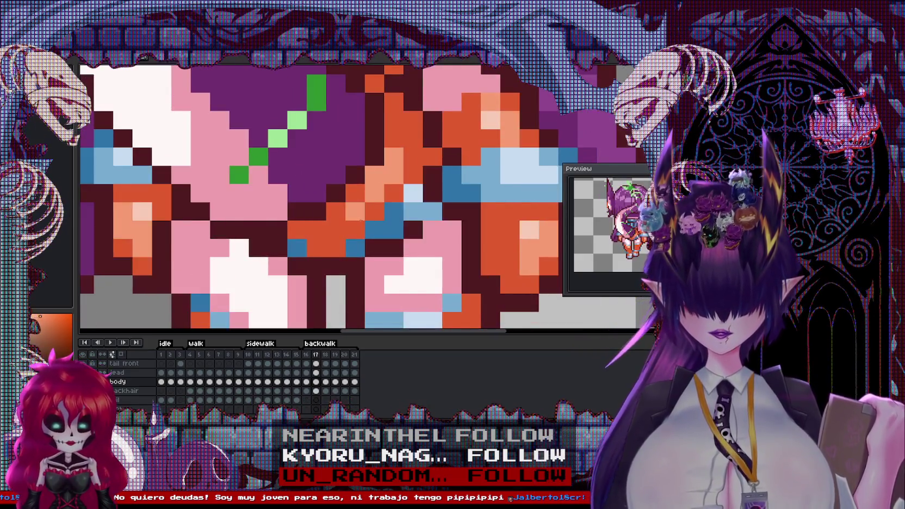
key(Right)
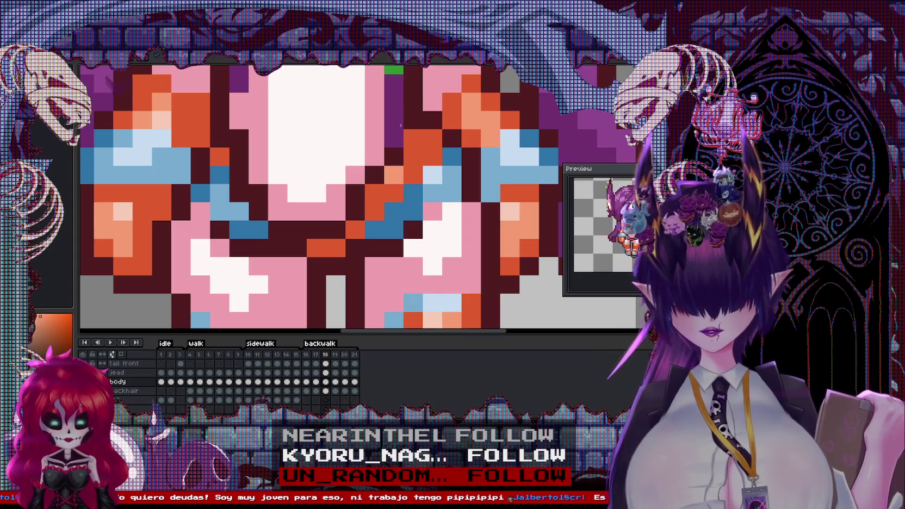
scroll(400, 126, down, 3)
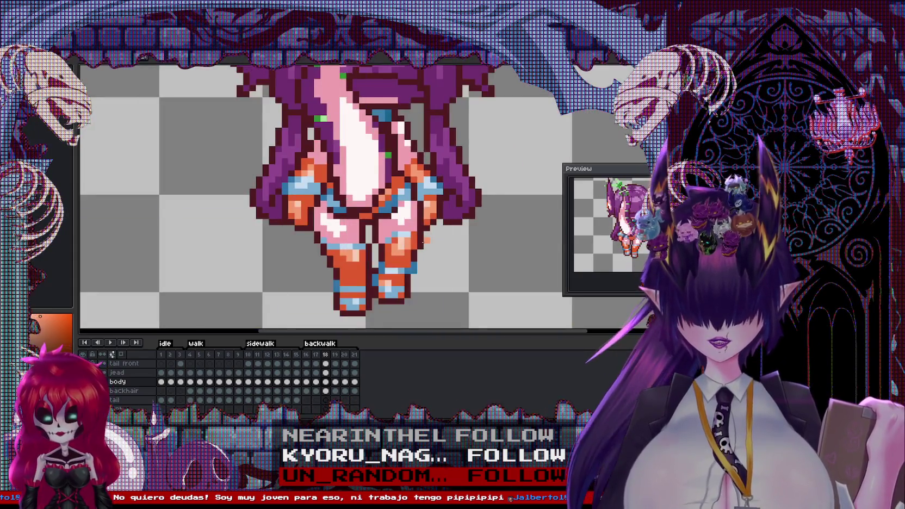
key(Right)
key(Right)
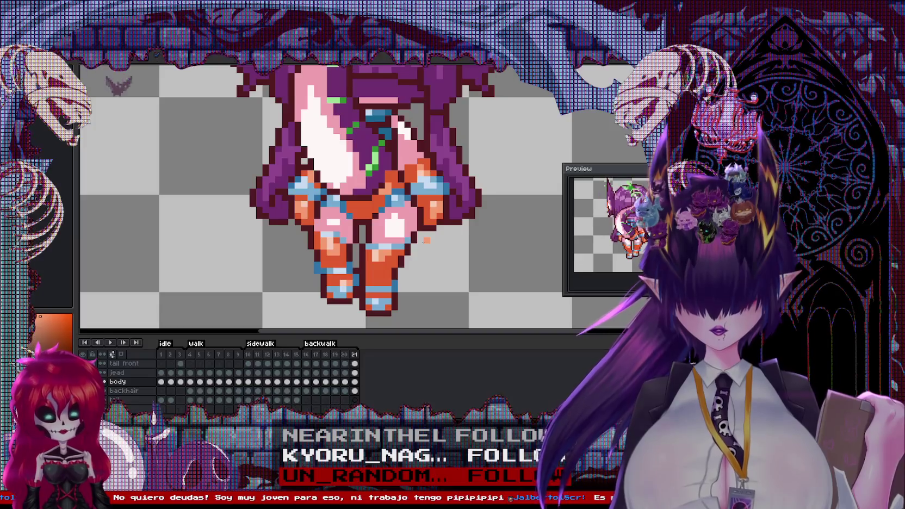
key(Left)
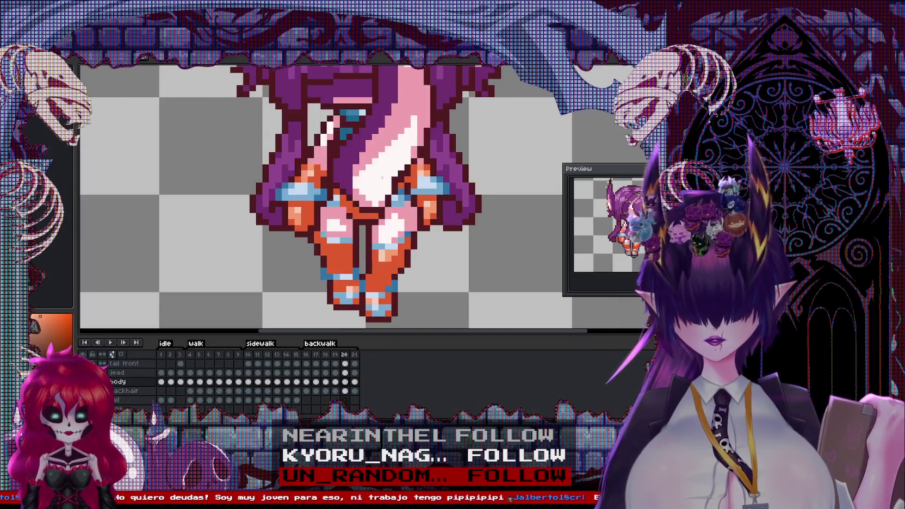
key(Right)
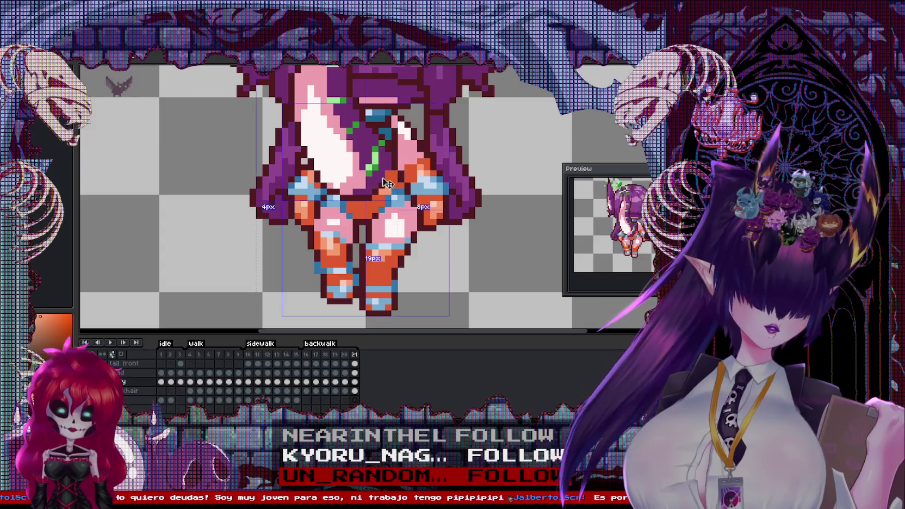
scroll(359, 168, up, 1)
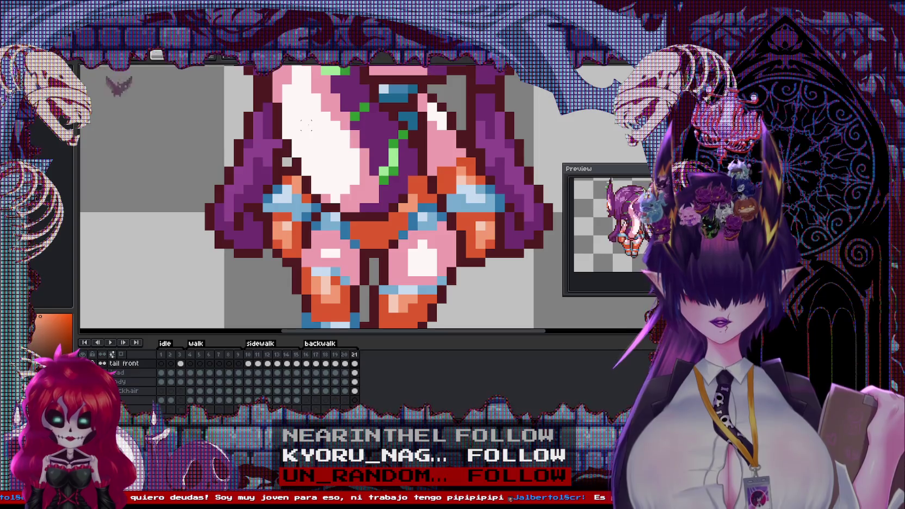
Move frame 21's torso selection slightly to the right and deselect.
drag(300, 101, 439, 223)
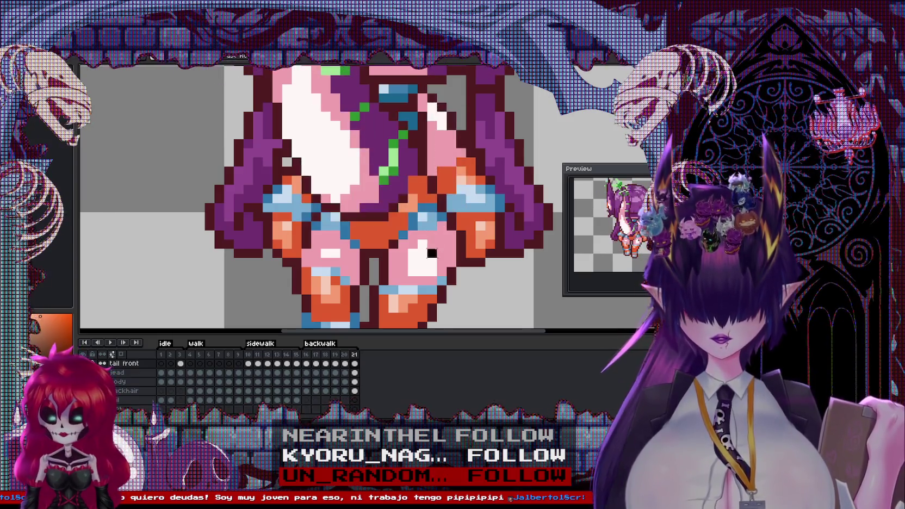
drag(447, 258, 329, 92)
drag(374, 169, 384, 169)
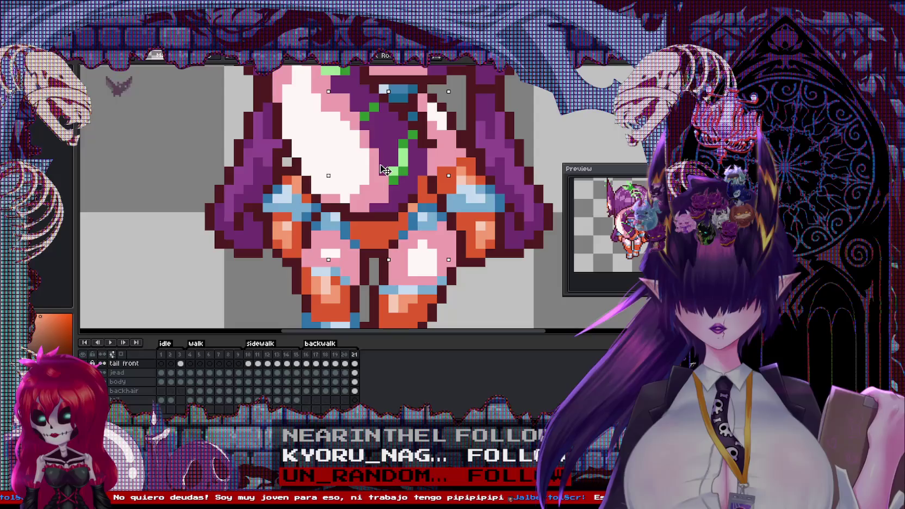
key(ctrl+d)
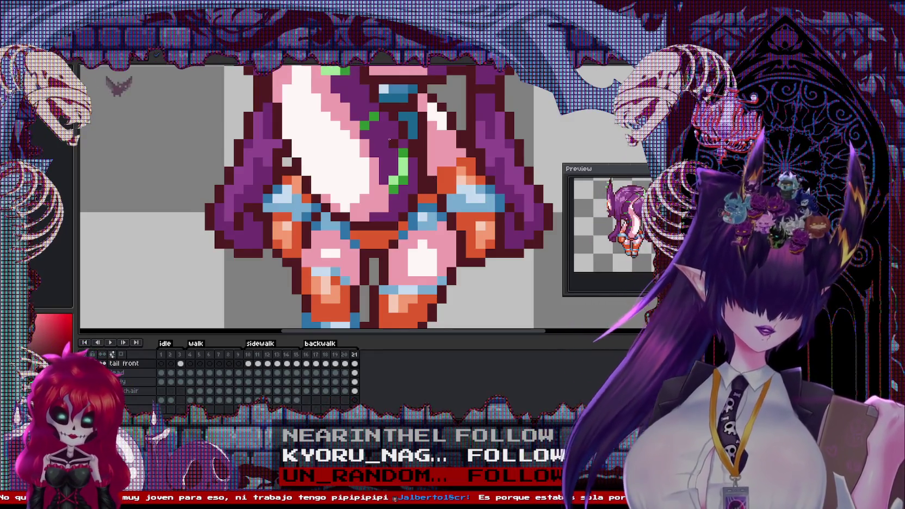
scroll(389, 139, down, 3)
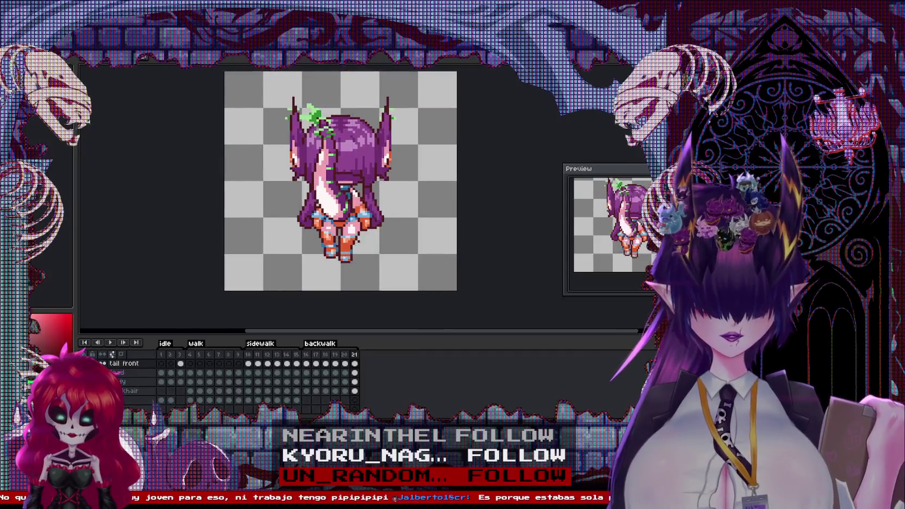
On frame 20, delete the back hair to inspect the arms, then undo.
key(Right)
key(Left)
key(Left)
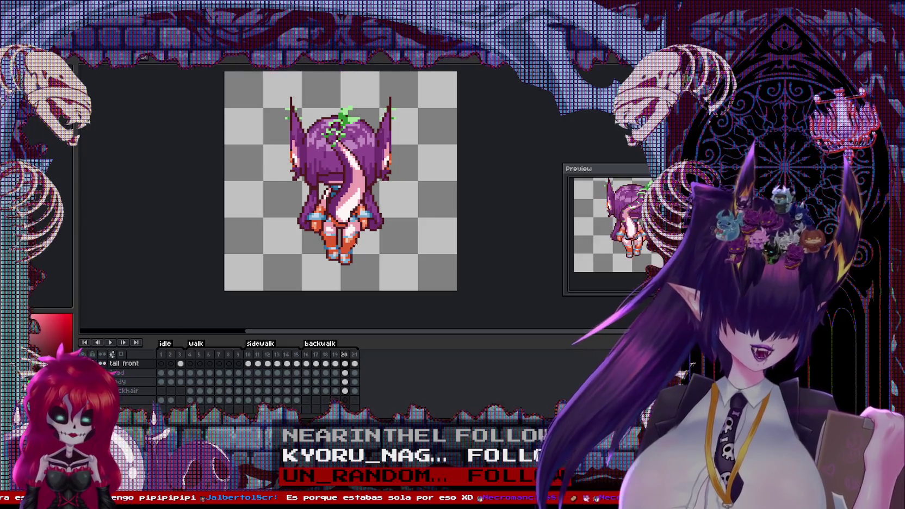
scroll(357, 228, up, 2)
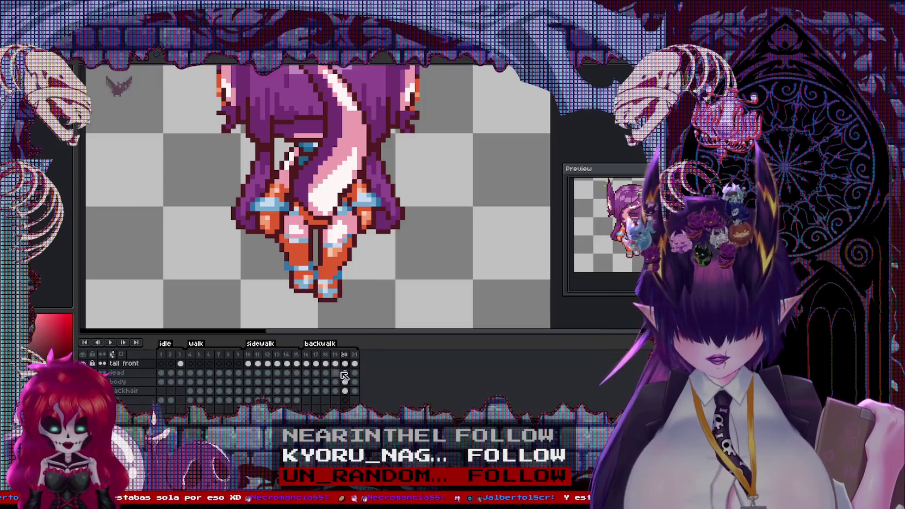
click(345, 391)
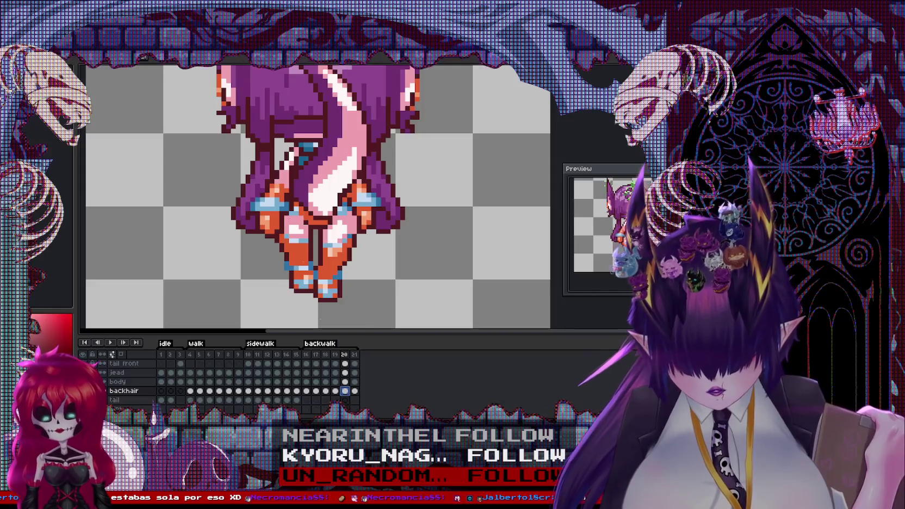
mouse_move(244, 169)
mouse_down()
mouse_move(465, 290)
mouse_move(183, 153)
mouse_up()
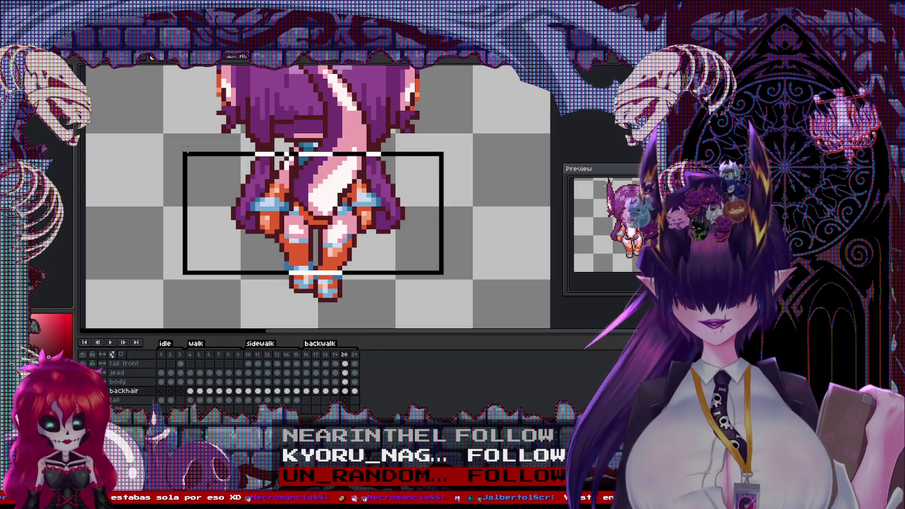
key(Delete)
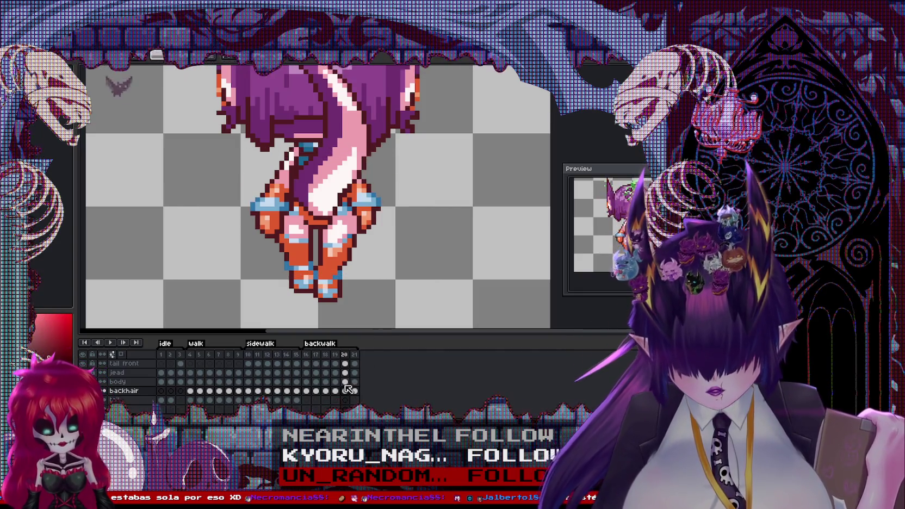
click(347, 372)
key(ctrl+z)
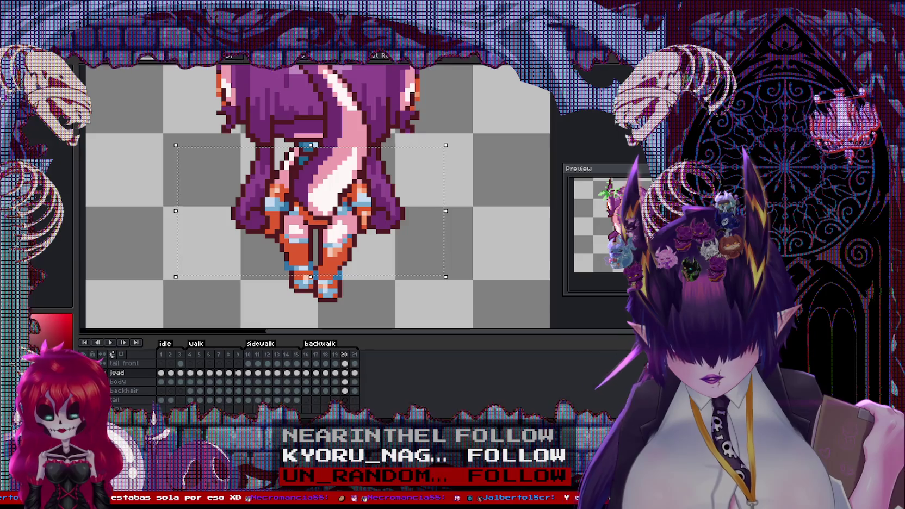
On frame 21, clear the back hair over the arms to inspect them, then restore it.
click(354, 373)
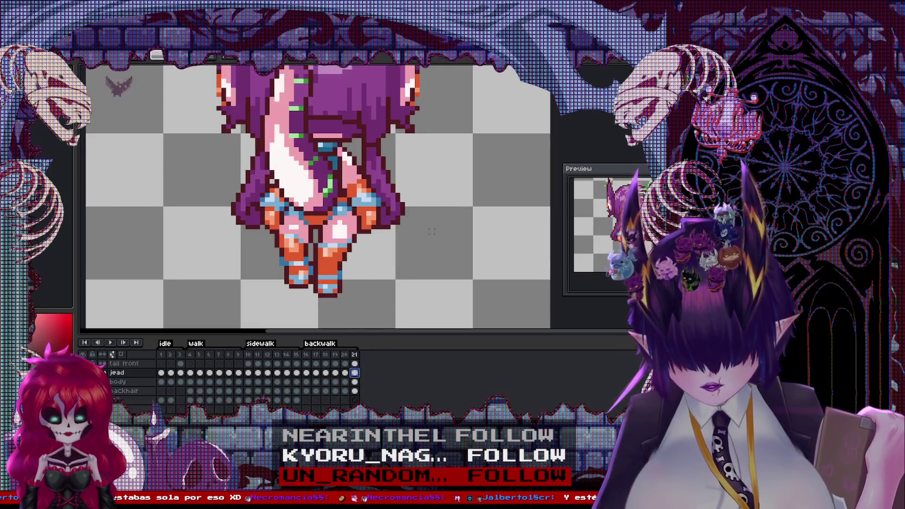
drag(452, 259, 157, 146)
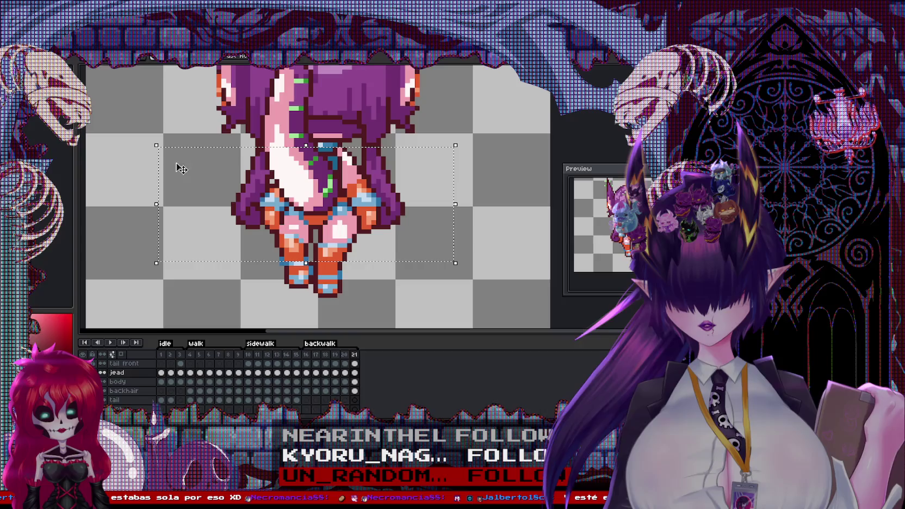
click(354, 391)
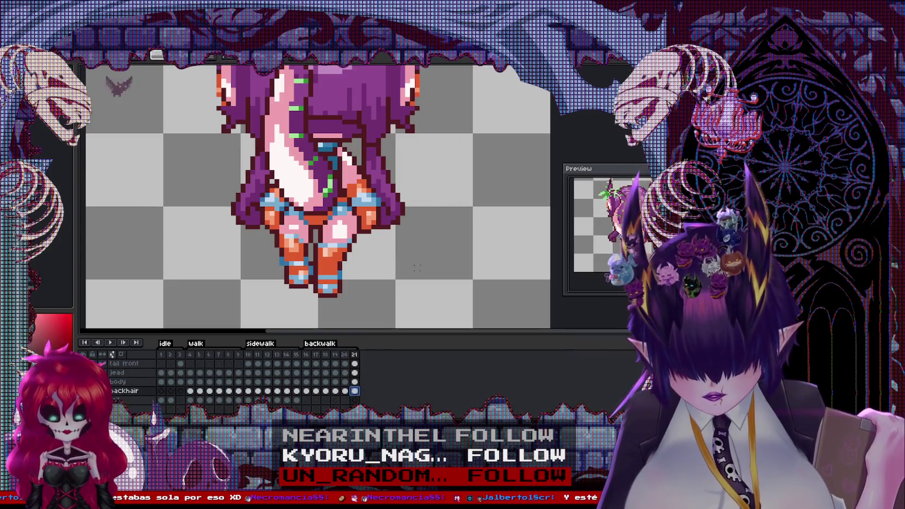
drag(447, 272, 179, 149)
key(Delete)
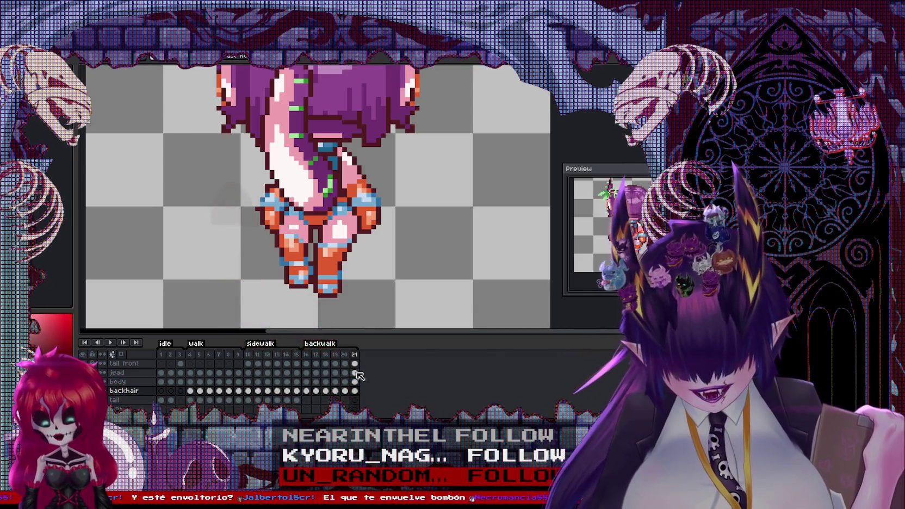
click(356, 373)
key(ctrl+z)
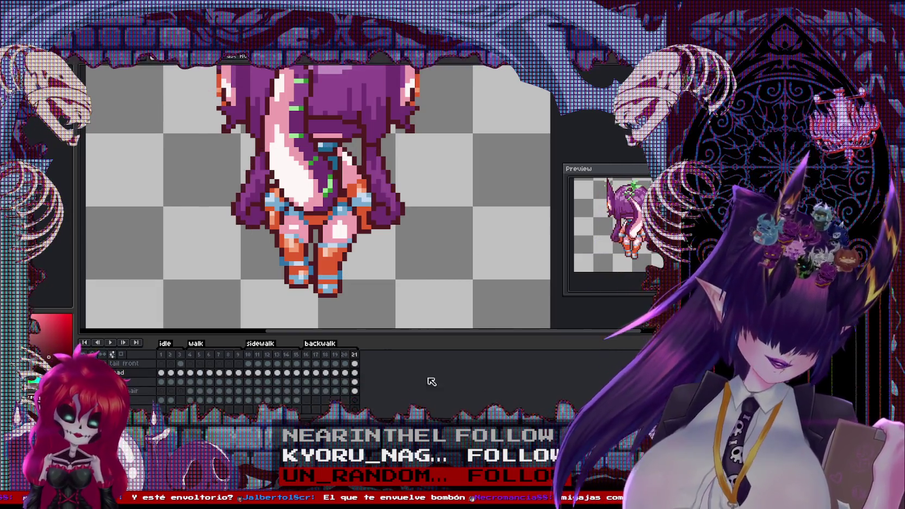
On frame 16, clear the back hair to check the arms, then restore it.
click(307, 373)
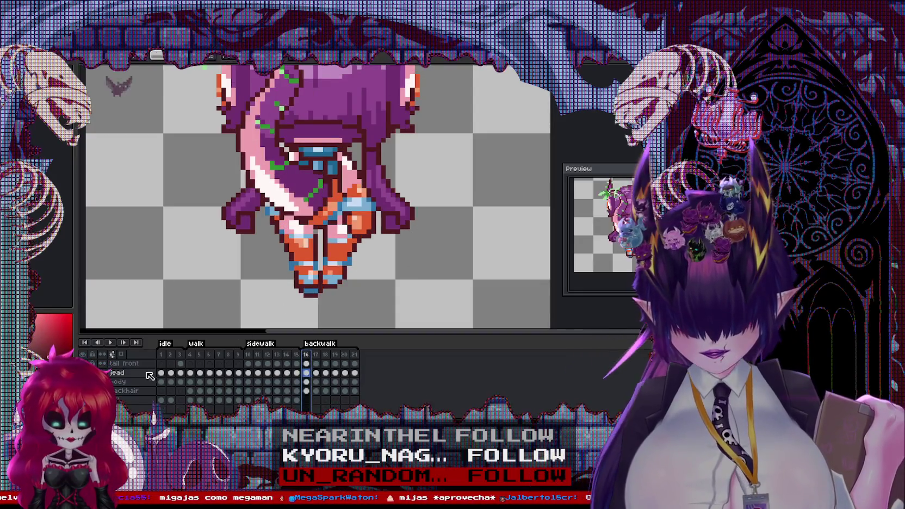
click(125, 391)
drag(433, 260, 165, 158)
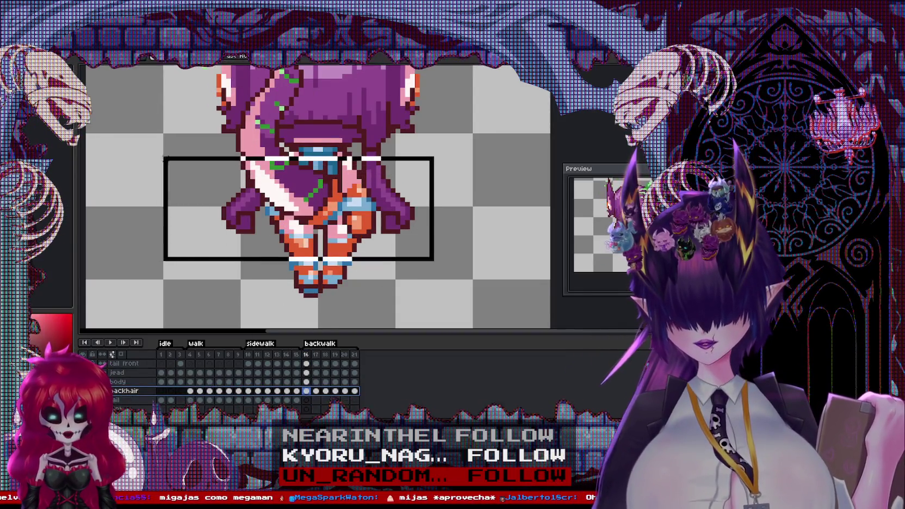
key(Delete)
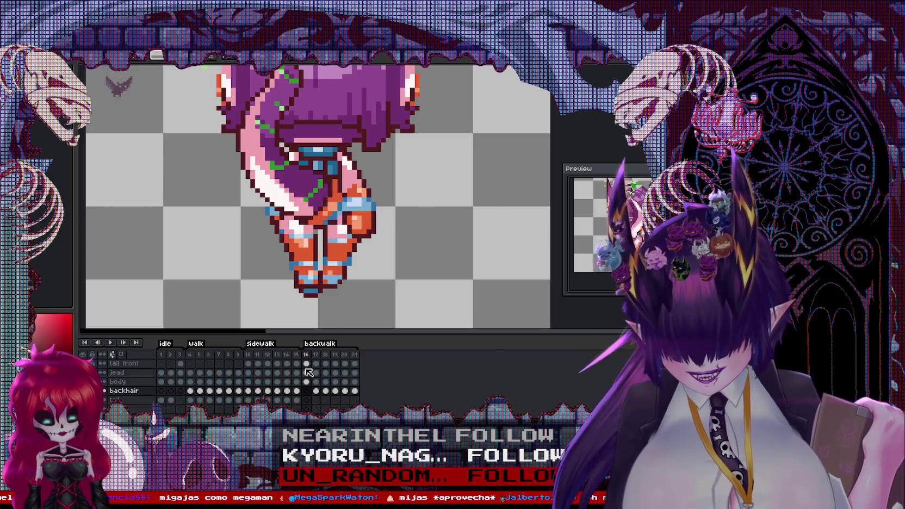
click(308, 373)
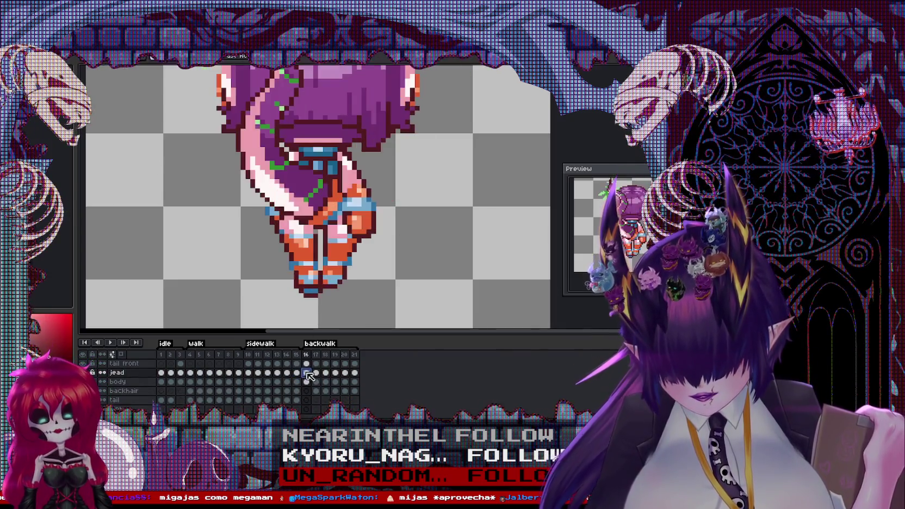
key(ctrl+z)
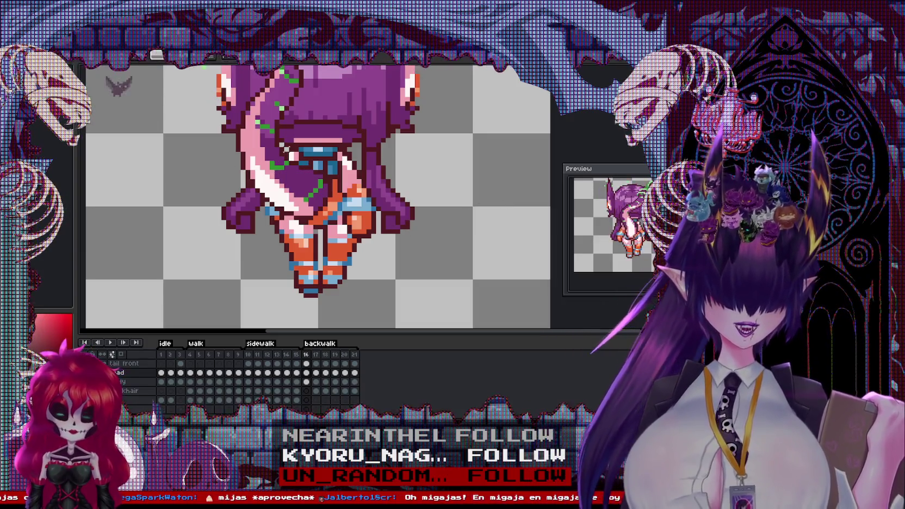
key(Left)
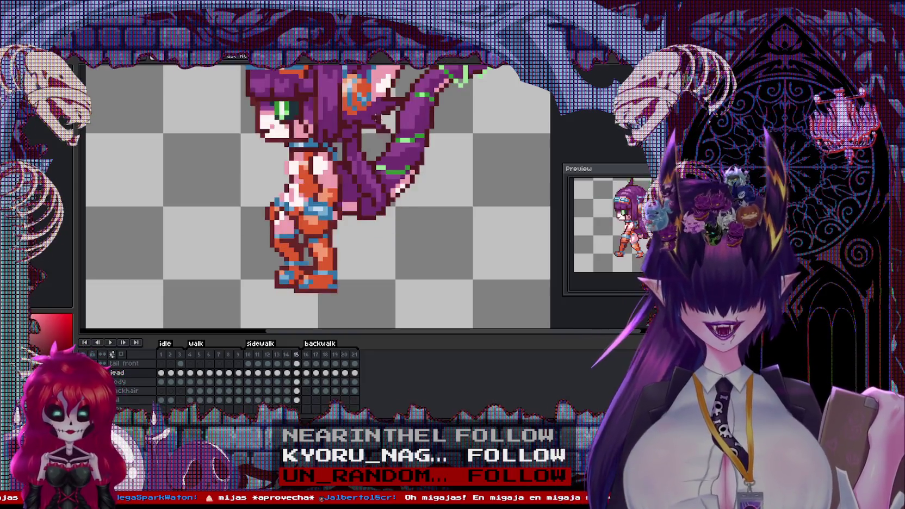
key(Right)
key(Right)
key(Right)
key(Left)
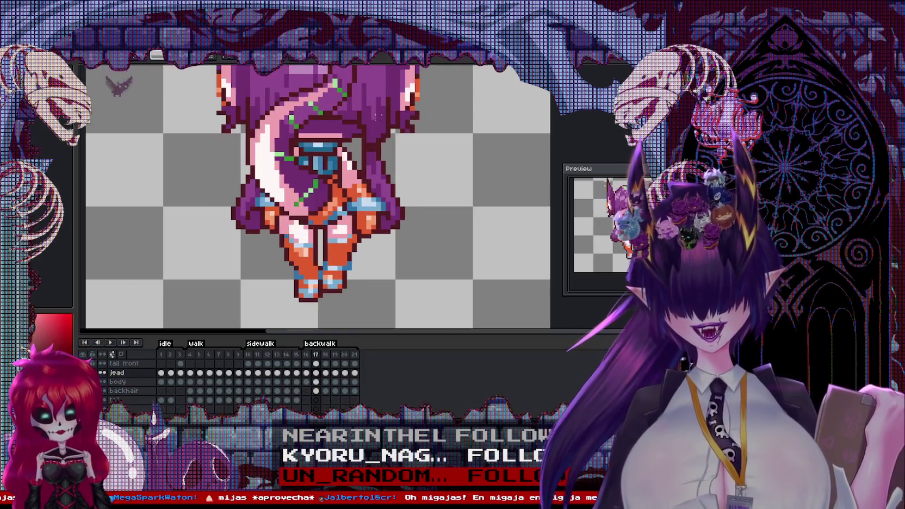
scroll(379, 116, up, 1)
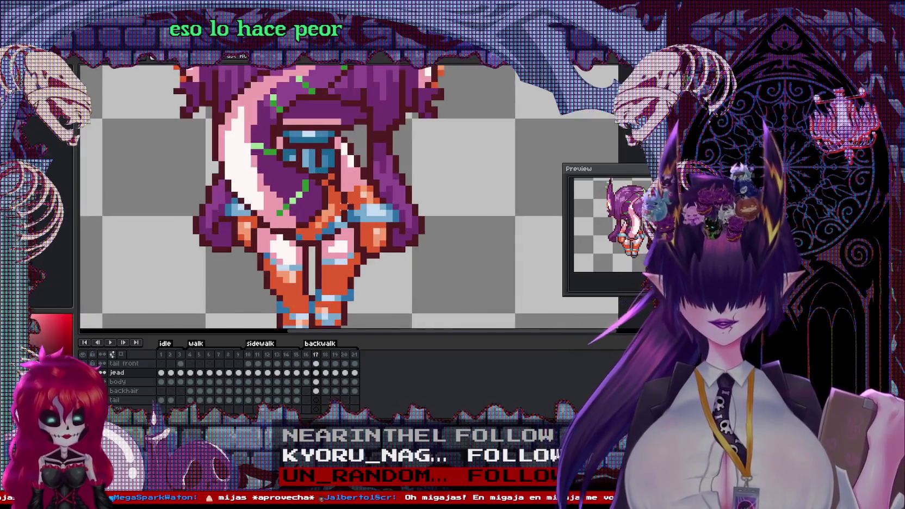
key(Down)
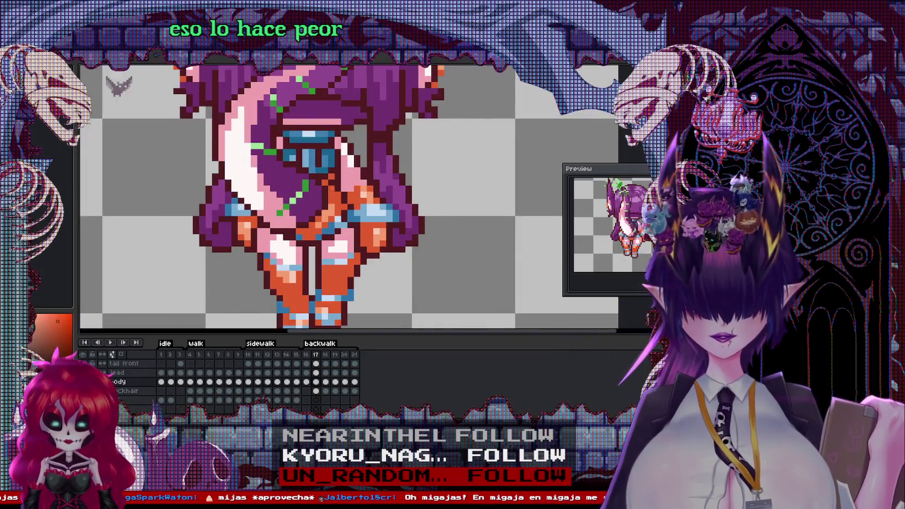
scroll(348, 195, down, 1)
key(Right)
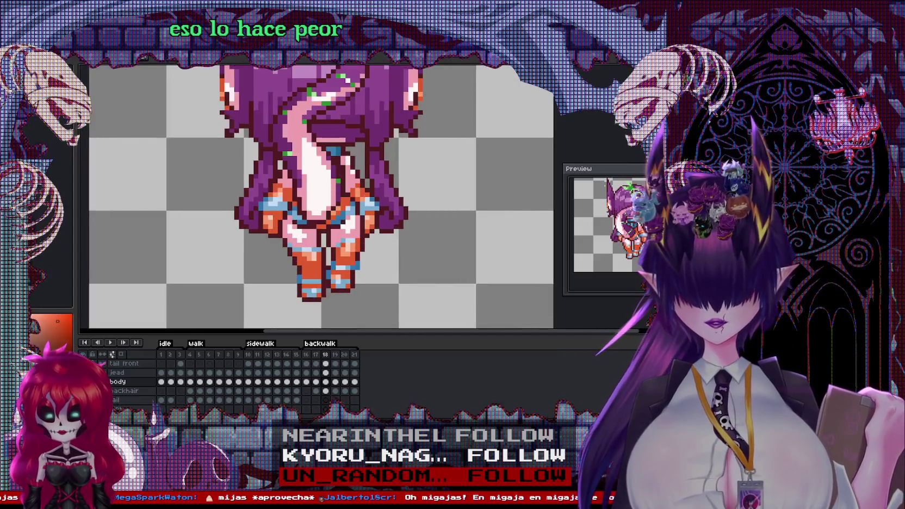
key(Right)
key(Right)
key(Right)
key(Right)
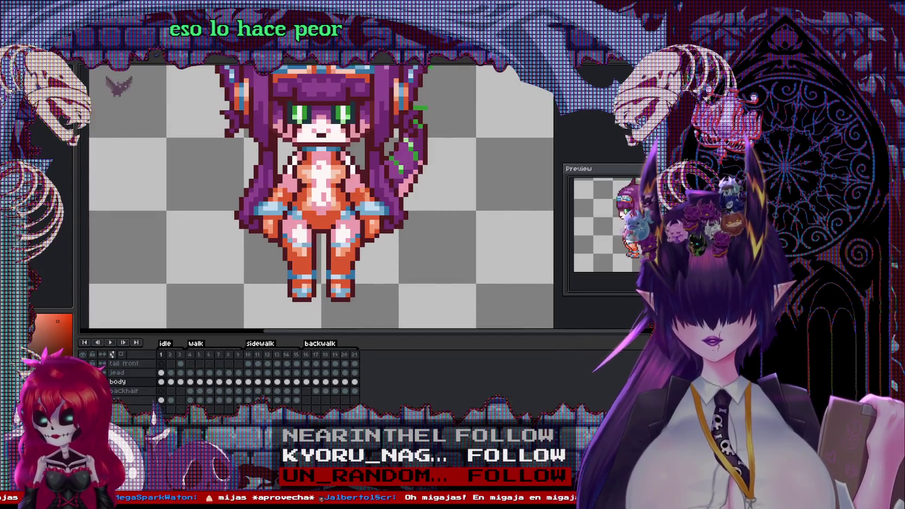
key(Left)
key(Left)
key(Left)
key(Left)
key(Left)
key(Left)
key(Left)
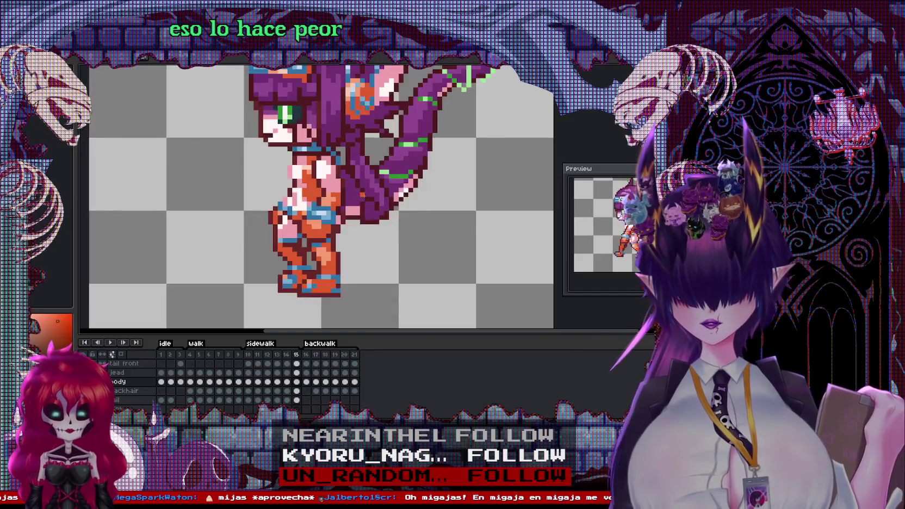
key(Right)
key(Right)
key(Right)
key(Right)
key(Right)
key(Right)
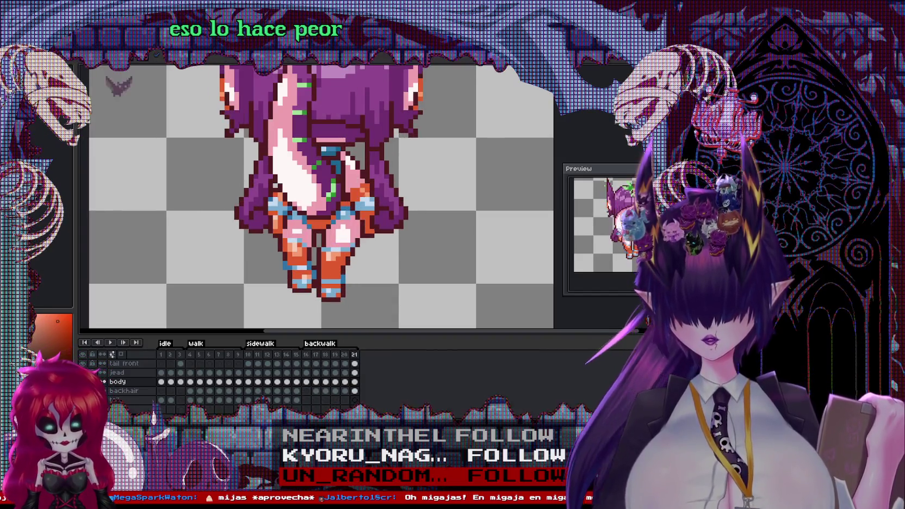
key(Left)
key(Left)
key(Left)
key(Left)
key(Left)
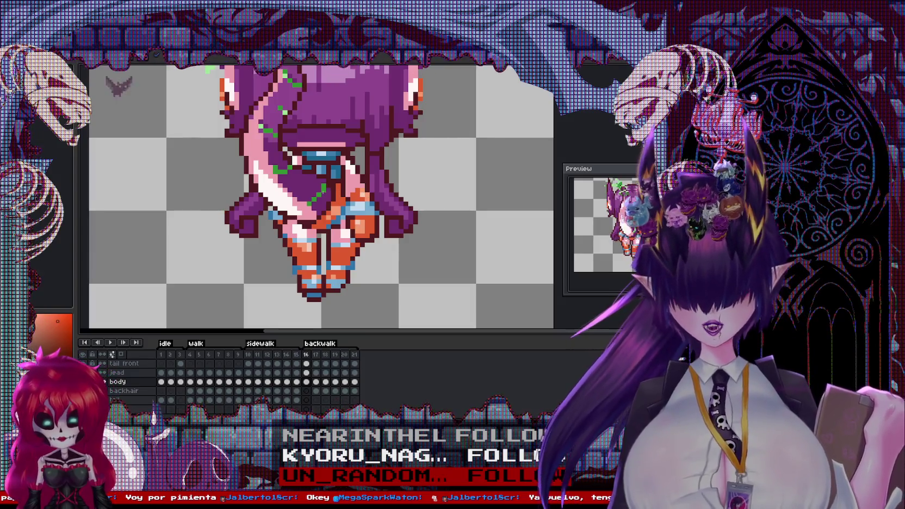
Select the sprite's lower body on frame 17 and advance to frame 21.
scroll(321, 196, down, 2)
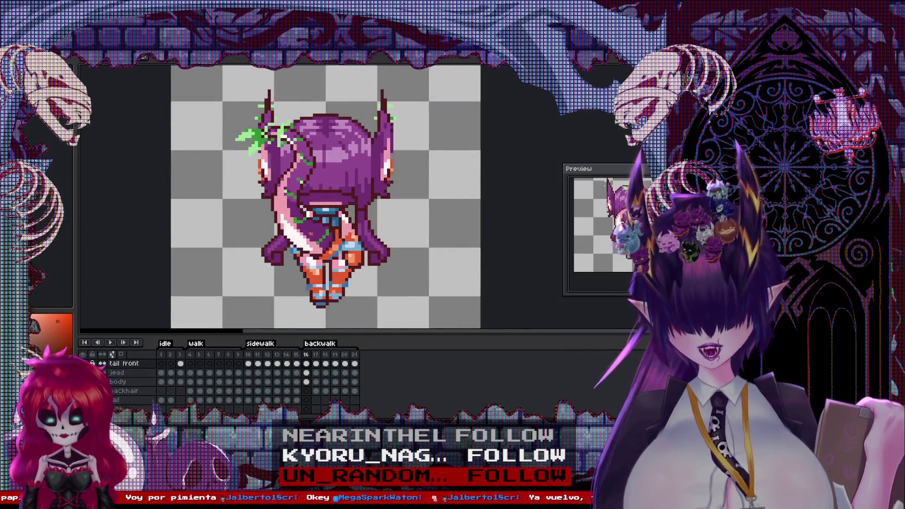
drag(195, 91, 396, 273)
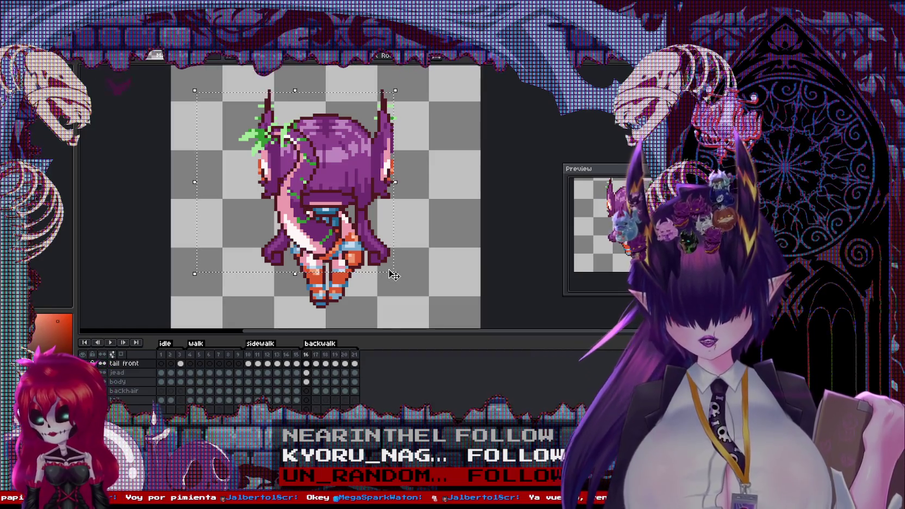
key(Left)
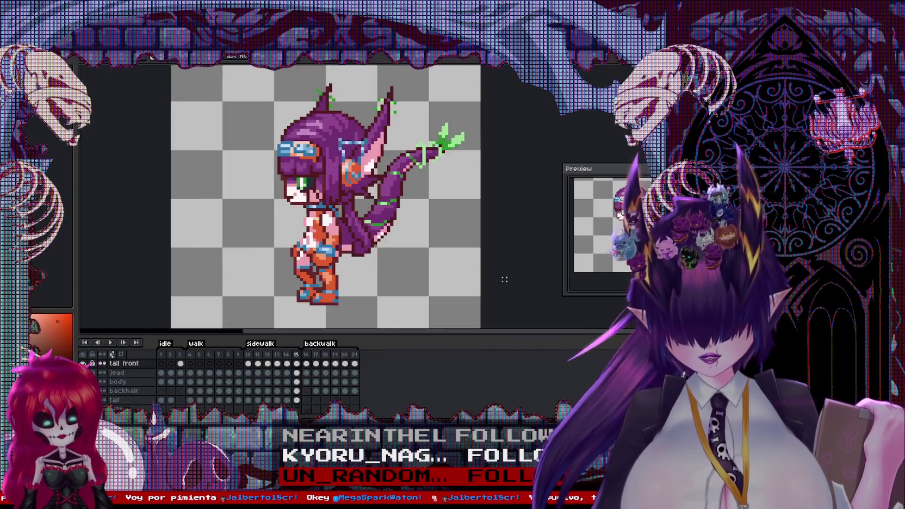
key(Right)
key(Right)
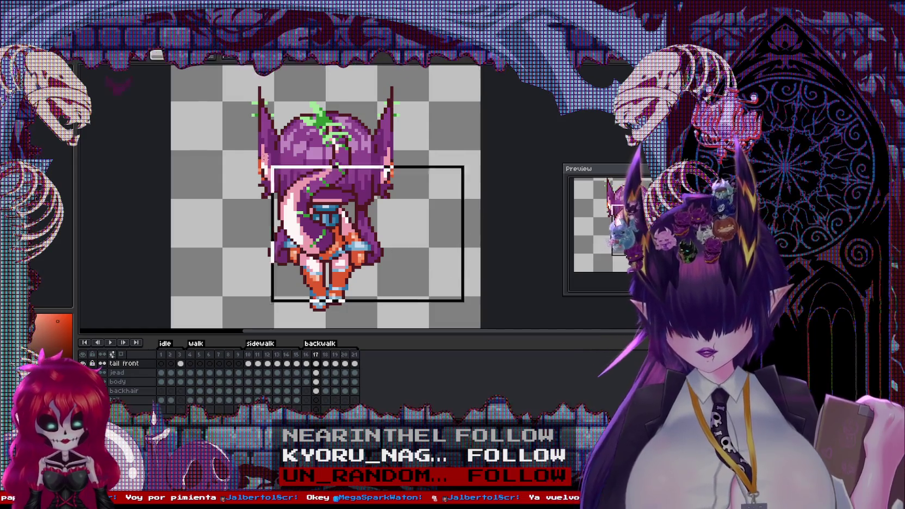
drag(469, 303, 218, 85)
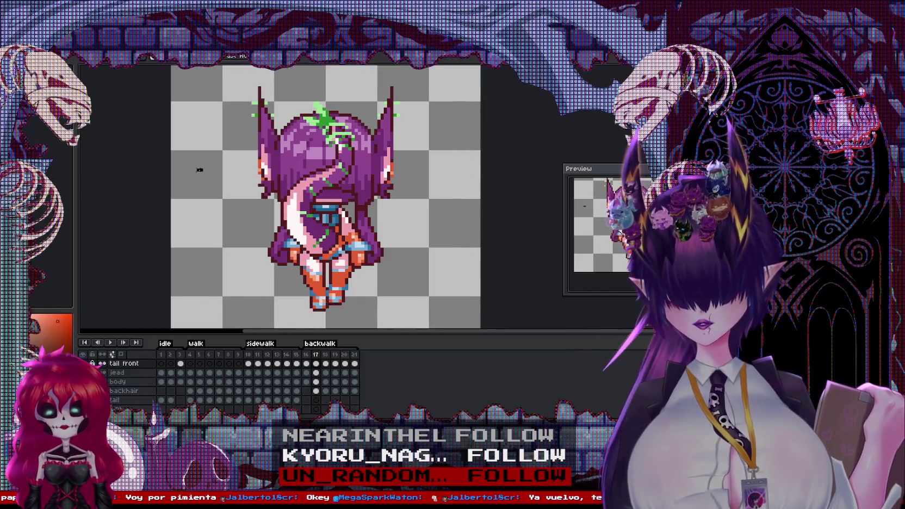
key(Right)
key(Right)
key(Right)
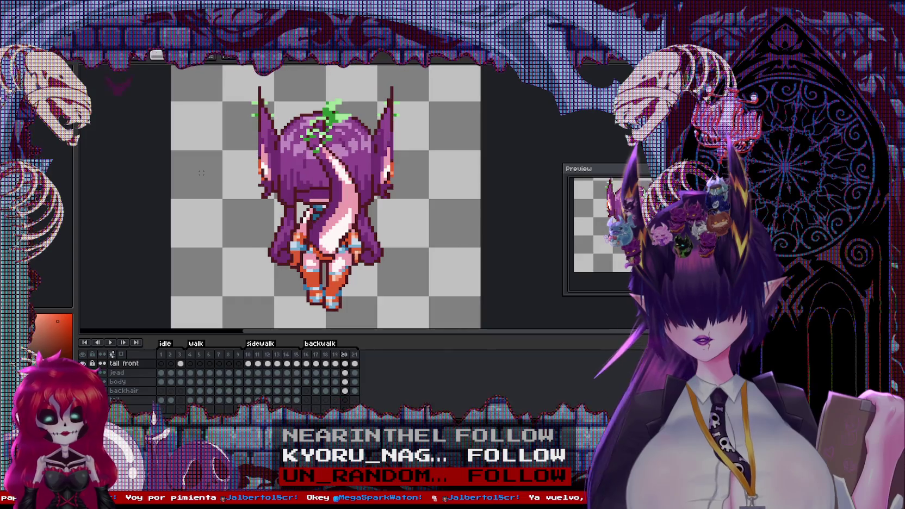
key(Right)
right_click(344, 198)
key(Escape)
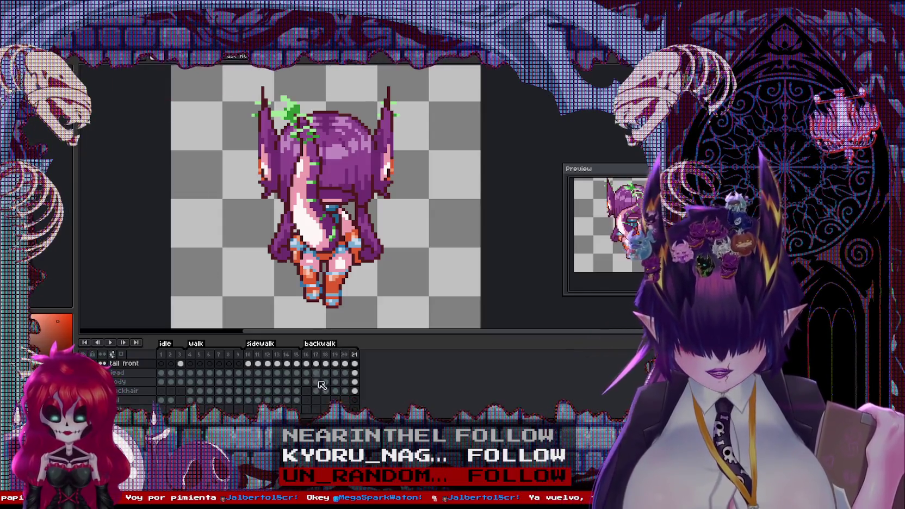
Delete frame 17's back hair around the legs to inspect them, then paste it back.
click(315, 390)
drag(414, 307, 185, 191)
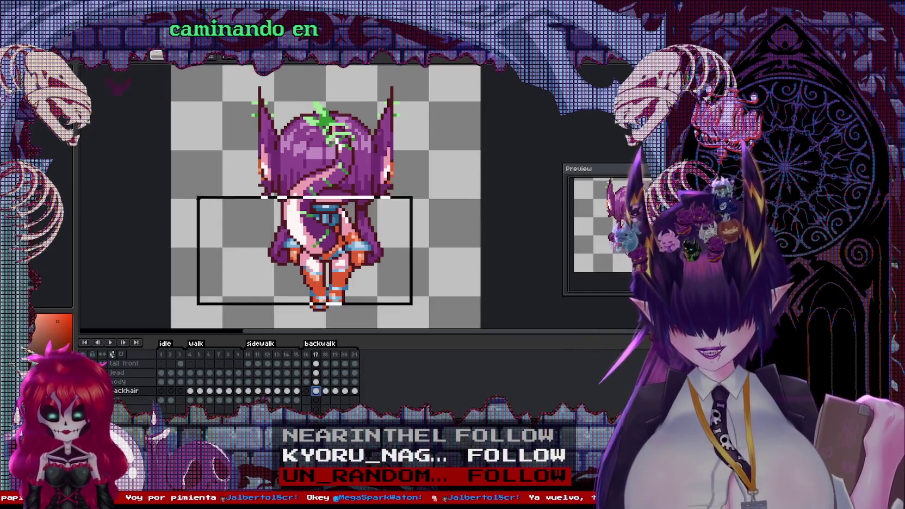
key(Delete)
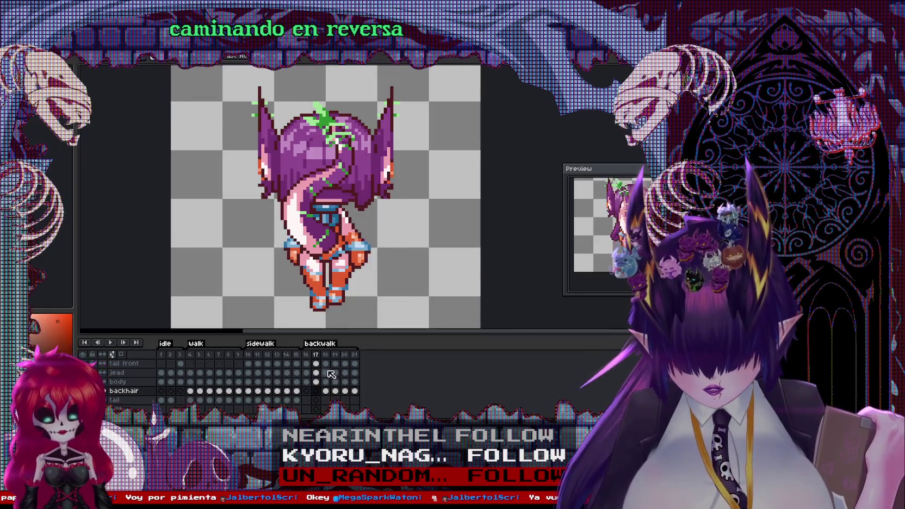
click(315, 372)
key(ctrl+v)
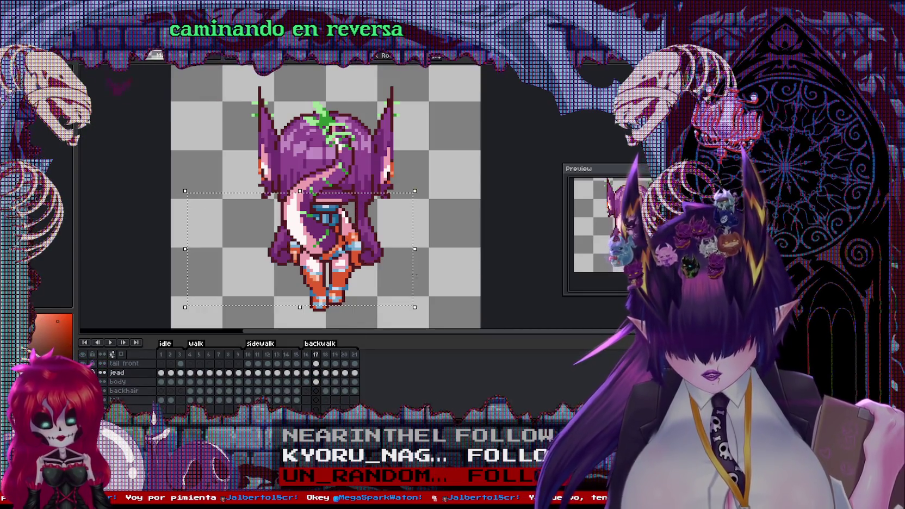
scroll(391, 207, up, 2)
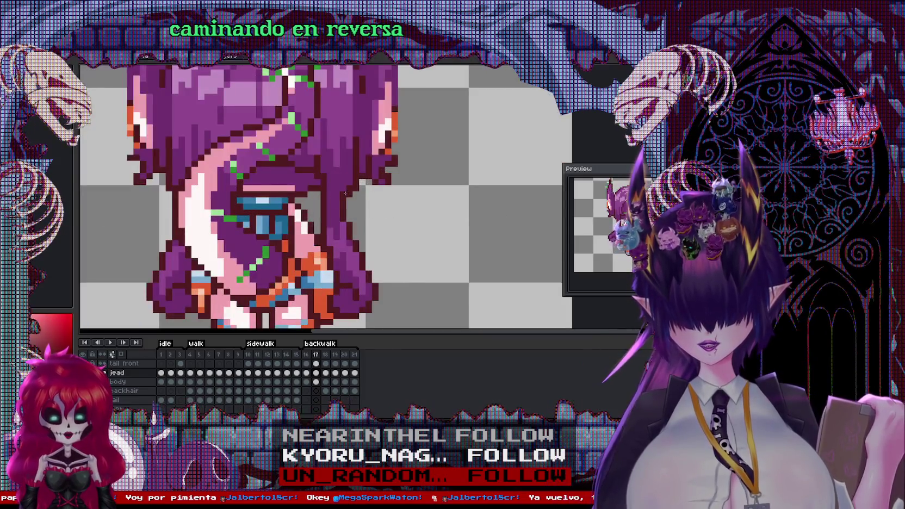
scroll(329, 200, down, 1)
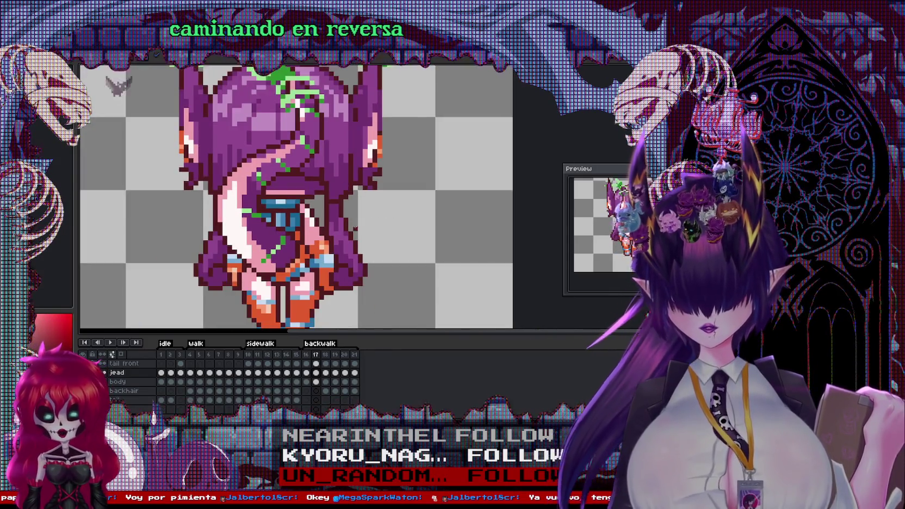
Delete frame 18's back hair around the legs to inspect them, then paste it back.
click(326, 390)
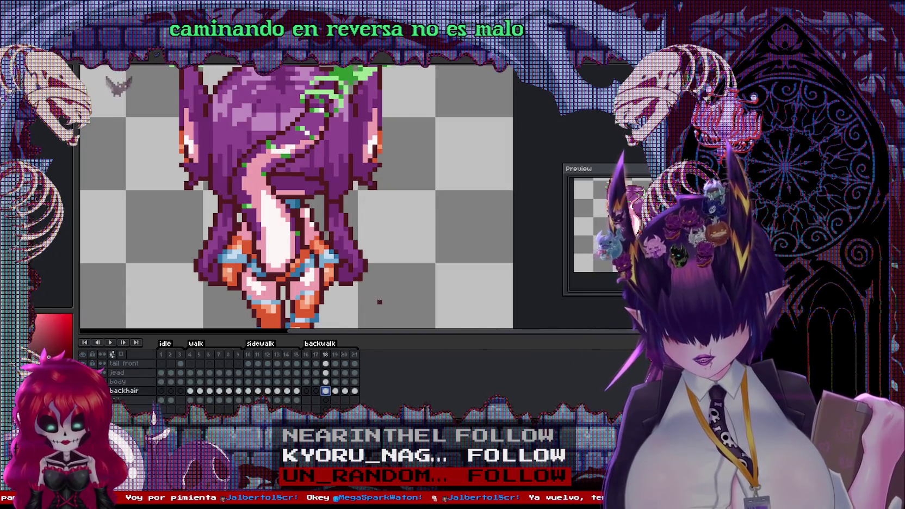
drag(392, 301, 140, 175)
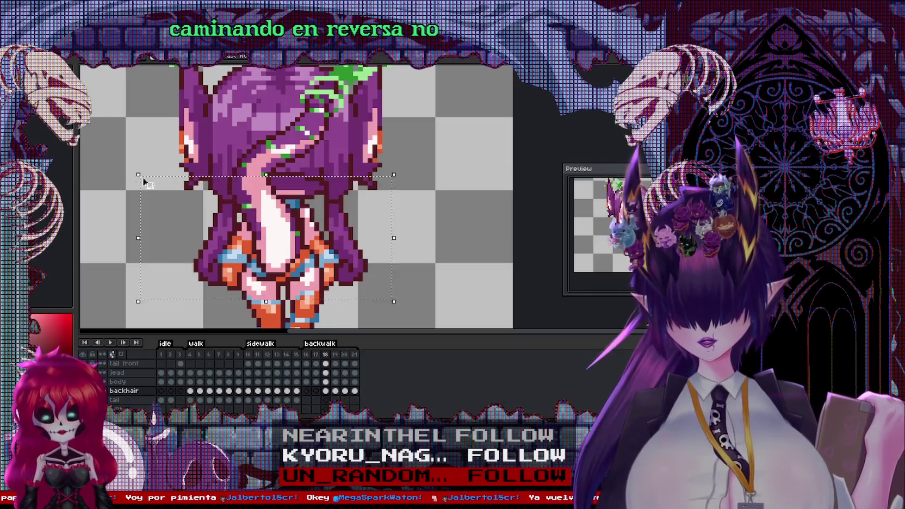
key(Delete)
click(325, 373)
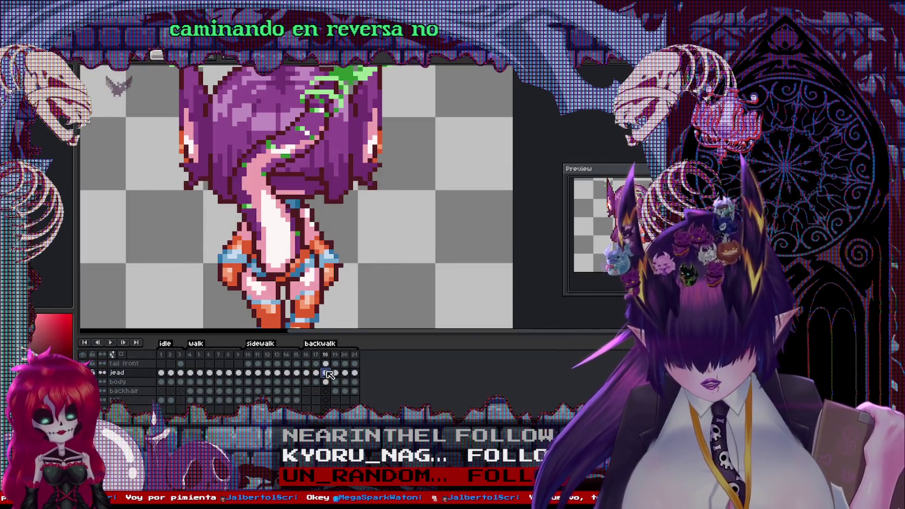
key(ctrl+v)
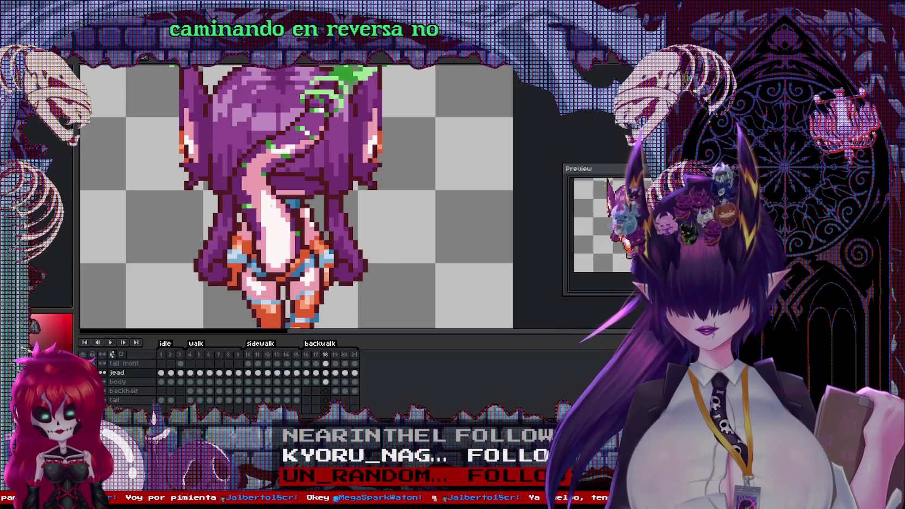
key(period)
key(comma)
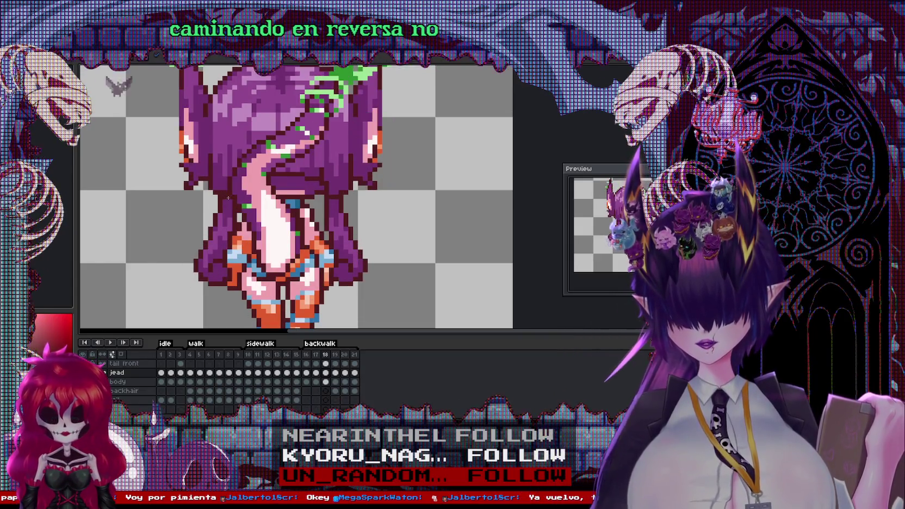
Pick magenta, then delete and restore frame 19's back hair to check the legs.
alt+click(223, 192)
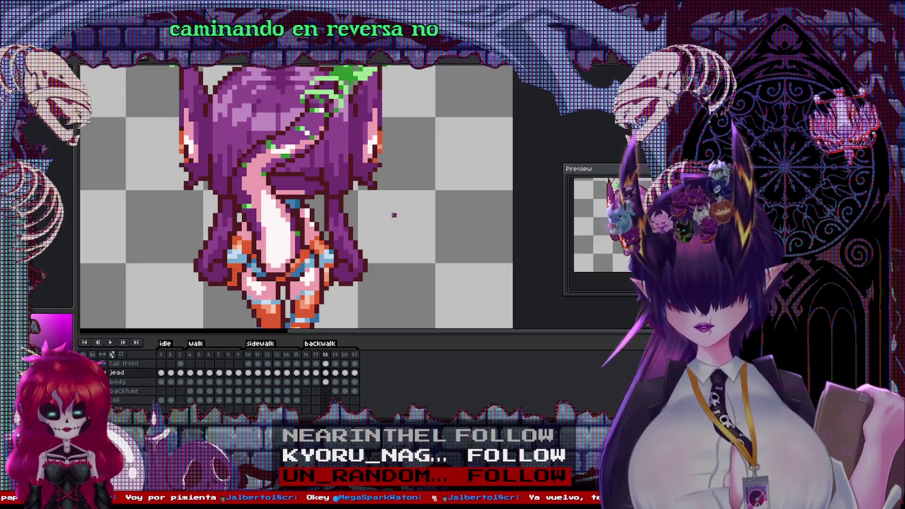
key(period)
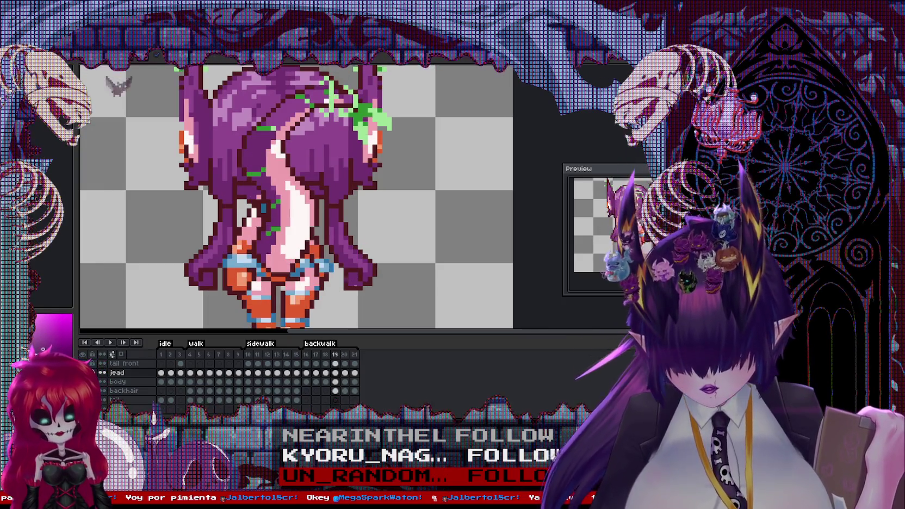
click(335, 390)
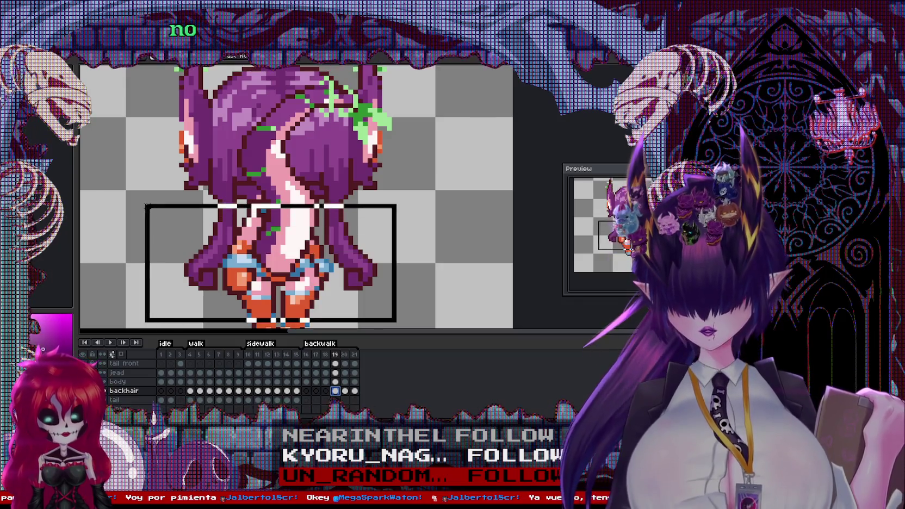
key(Delete)
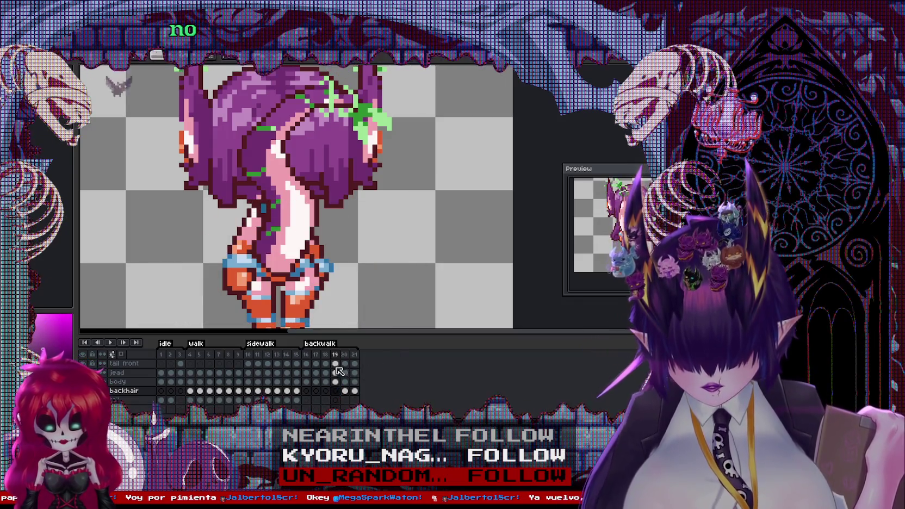
click(335, 372)
key(ctrl+z)
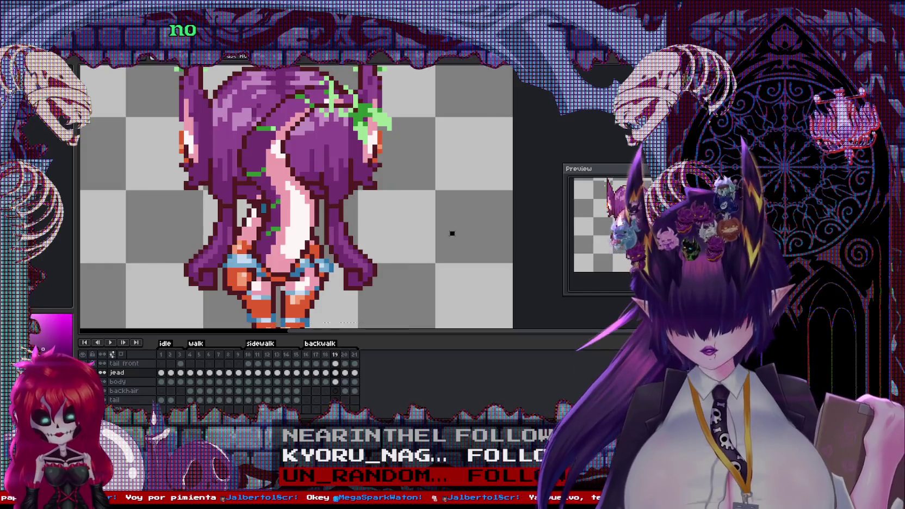
Pan the view on frame 20, then select the lower part of the sprite on frame 21.
click(344, 391)
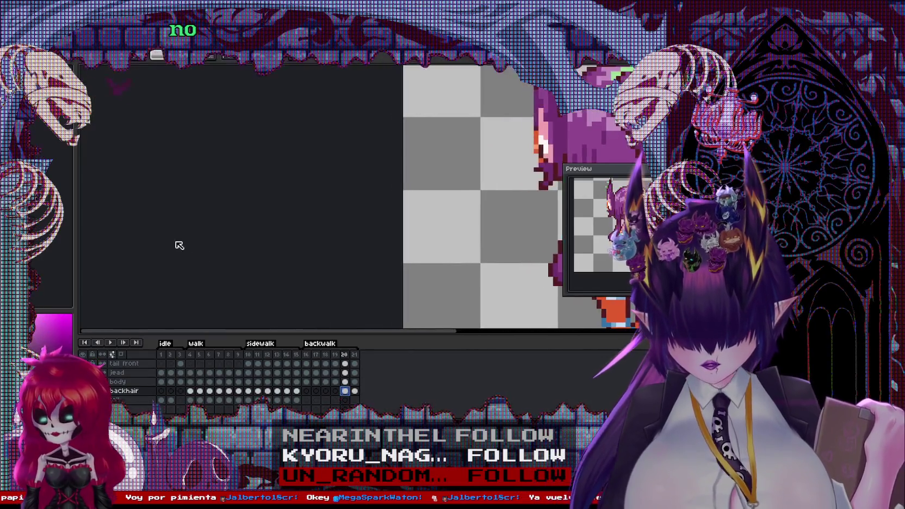
drag(178, 244, 223, 245)
click(190, 196)
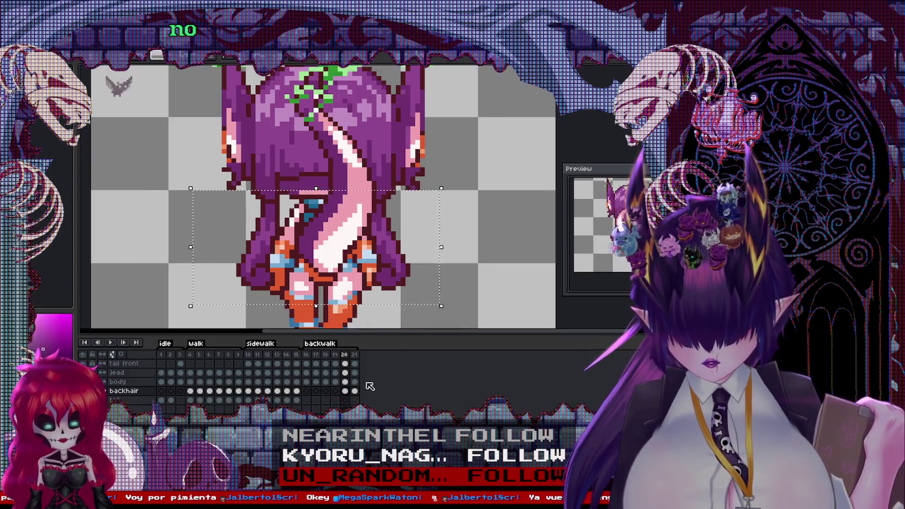
key(Right)
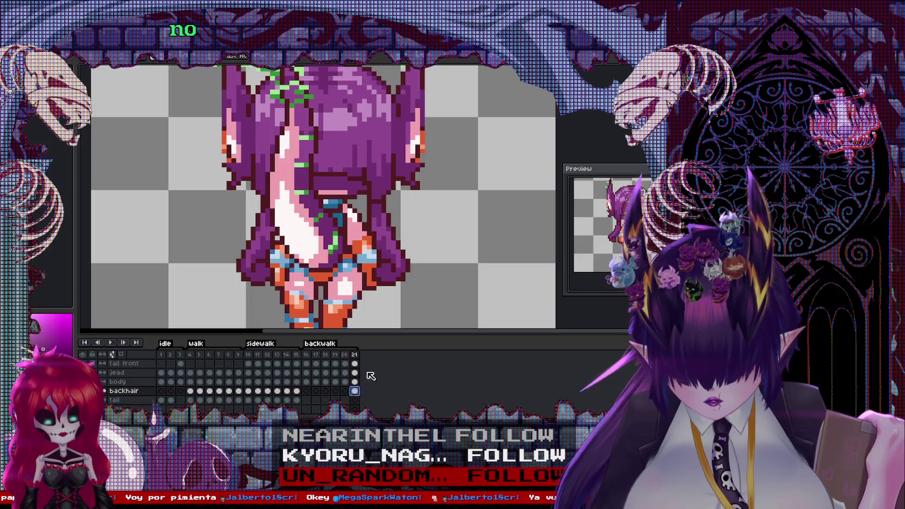
drag(441, 324, 177, 185)
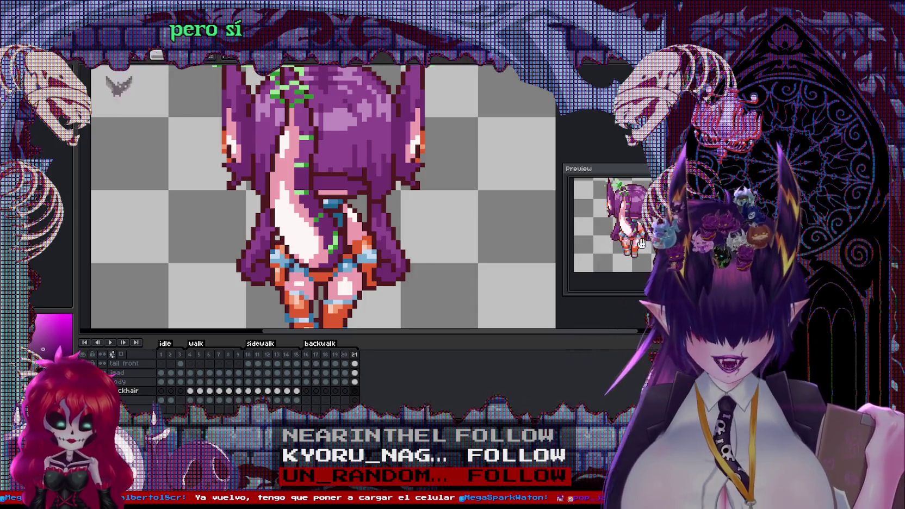
Bring up the blonde characters reference sprite.
scroll(321, 291, up, 2)
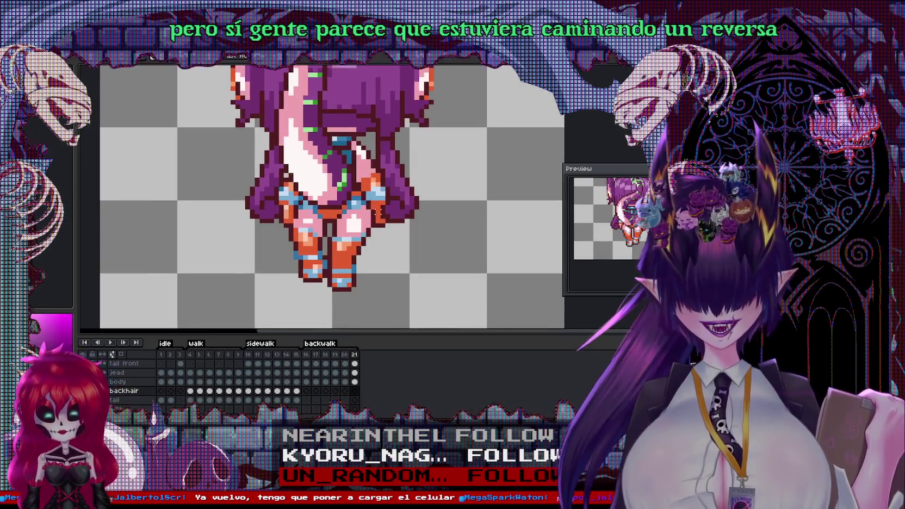
right_click(355, 260)
key(Escape)
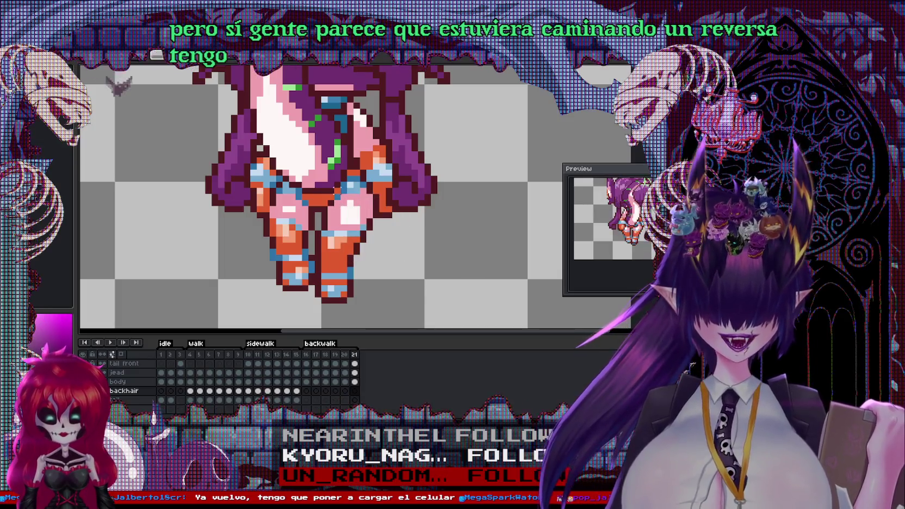
scroll(245, 197, down, 1)
scroll(245, 196, up, 1)
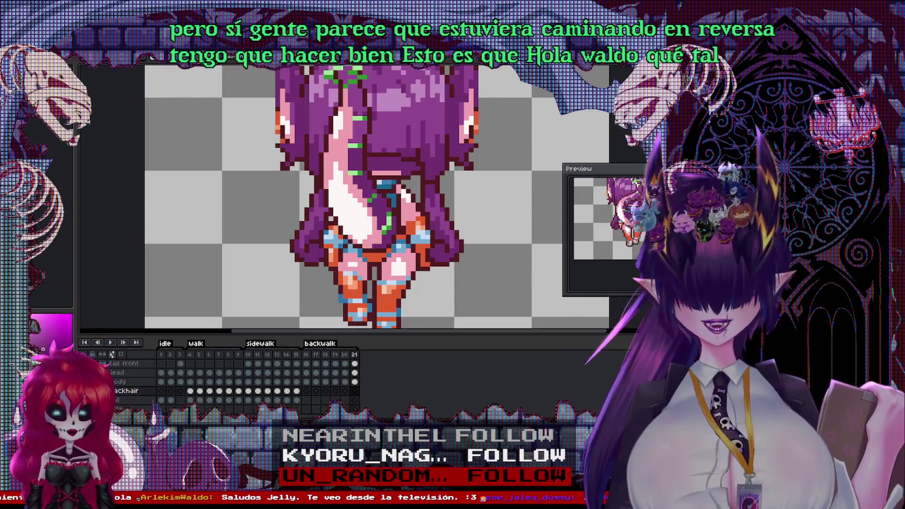
key(ctrl+Tab)
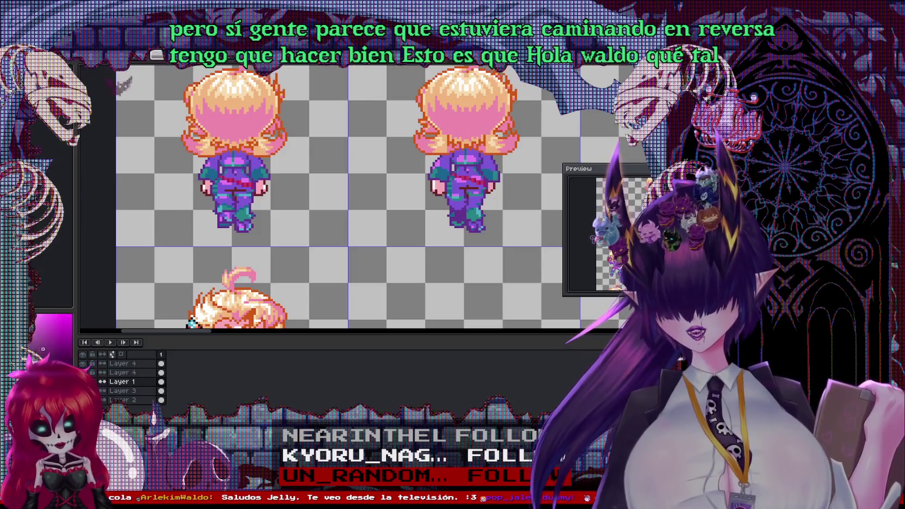
Zoom and pan across the blonde reference sprites to study their back-walk poses.
scroll(186, 160, up, 1)
scroll(185, 161, down, 2)
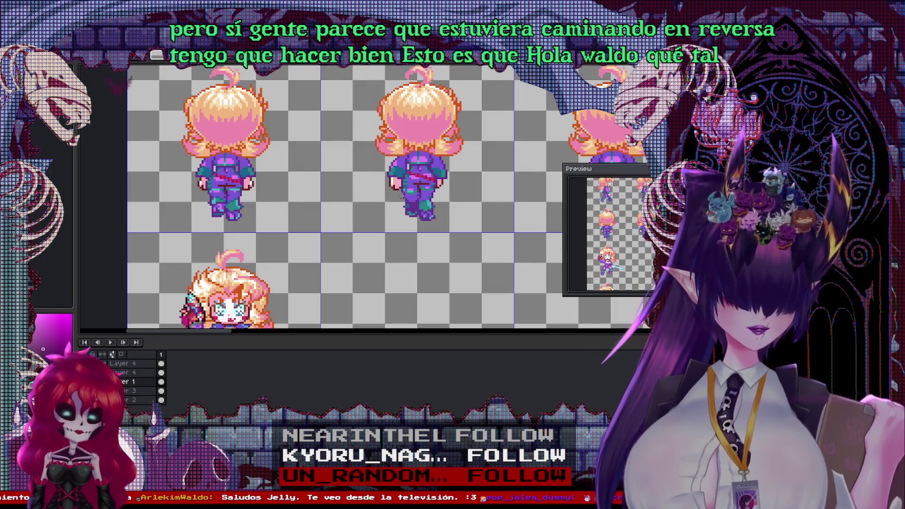
drag(314, 186, 380, 207)
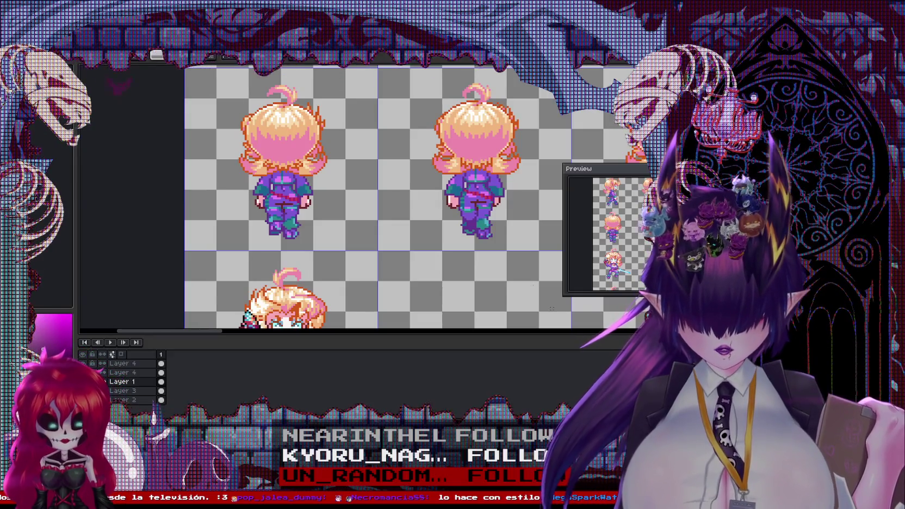
scroll(282, 235, up, 1)
scroll(282, 235, up, 1)
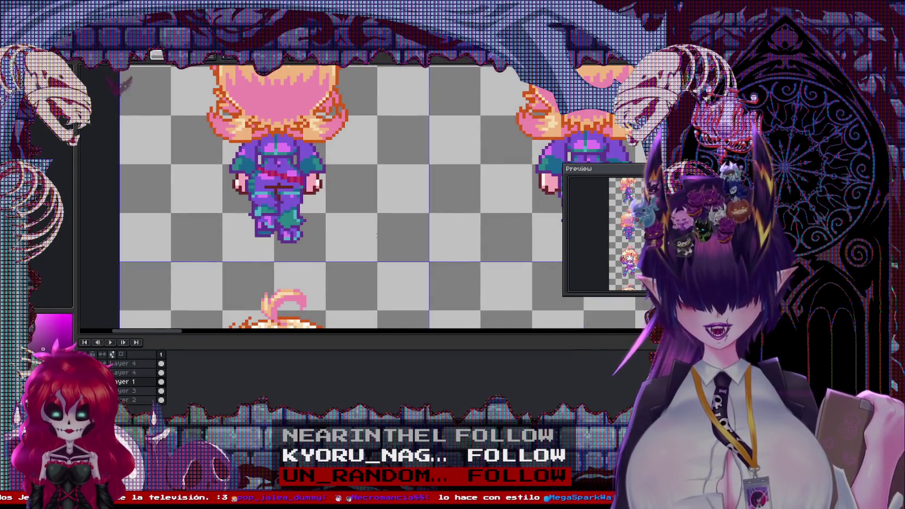
scroll(377, 235, down, 1)
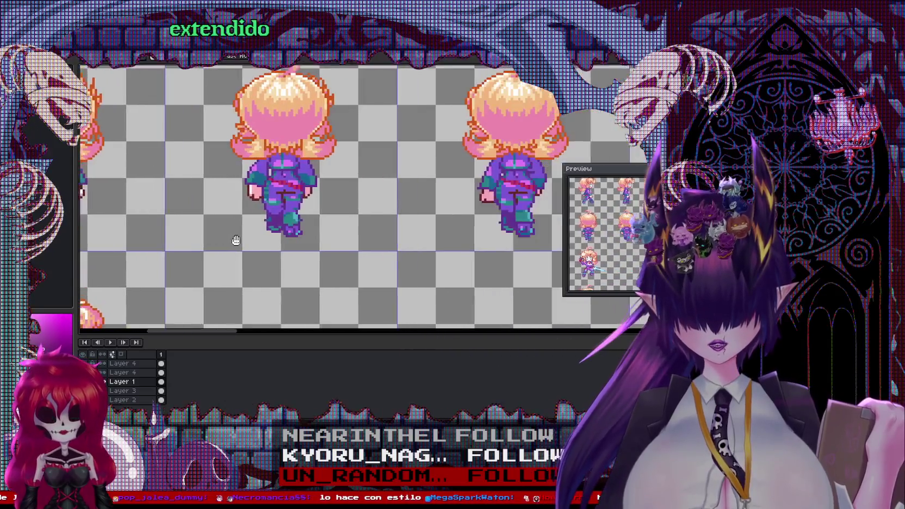
mouse_move(236, 240)
mouse_down()
mouse_move(199, 240)
mouse_move(323, 227)
mouse_move(460, 231)
mouse_up()
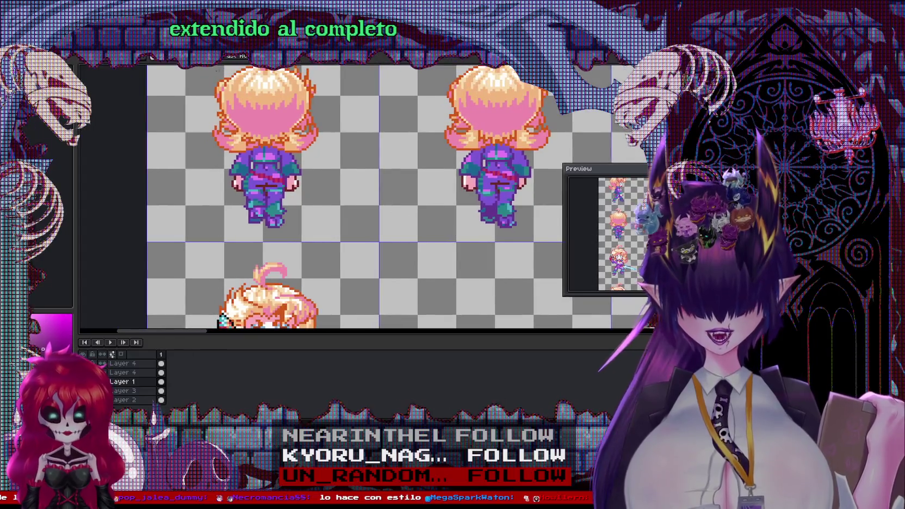
Nudge frame 16's legs on the body layer slightly right and down, then revisit the blonde reference.
scroll(282, 156, down, 2)
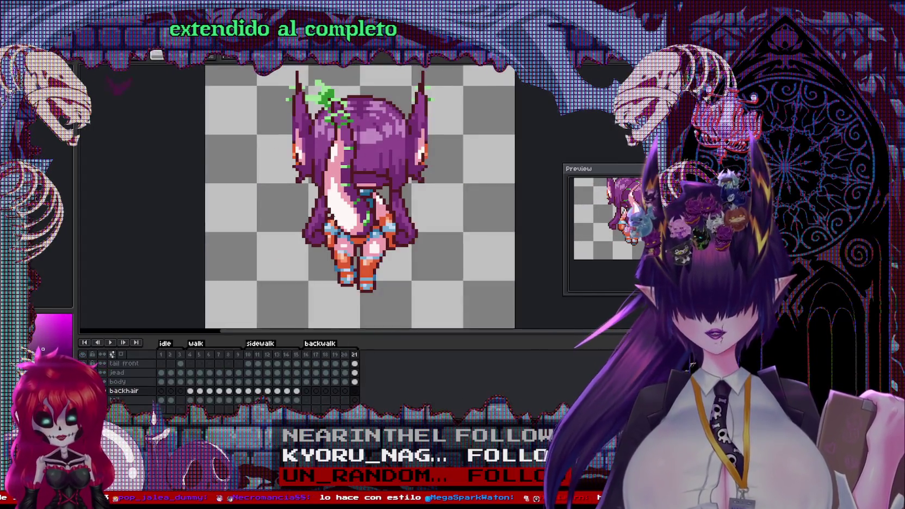
scroll(359, 251, up, 2)
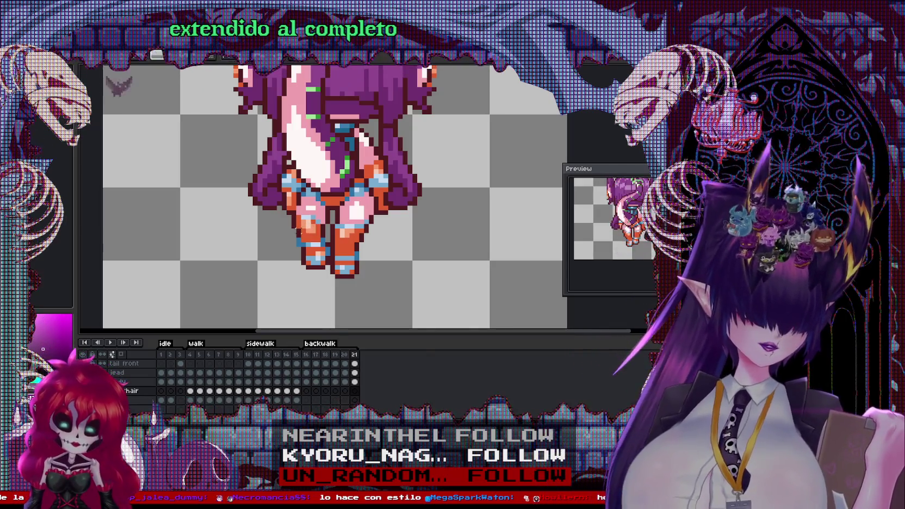
click(312, 354)
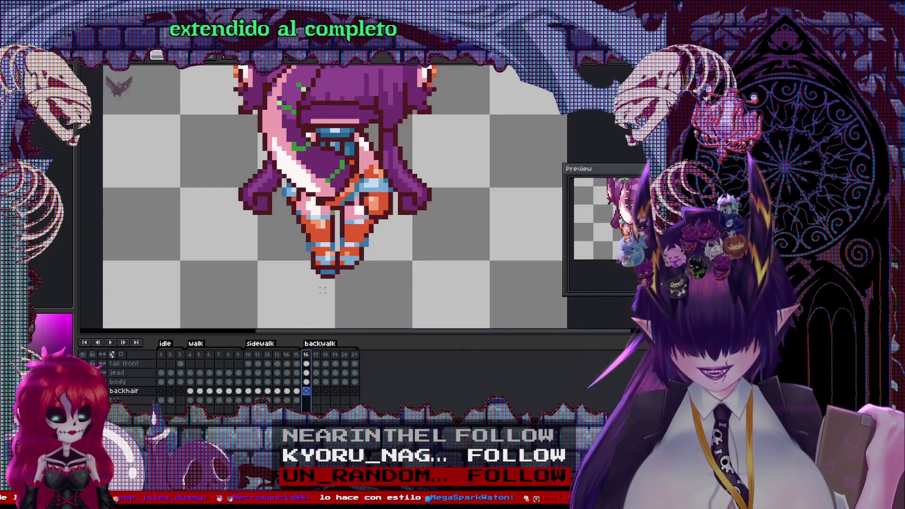
scroll(338, 239, up, 1)
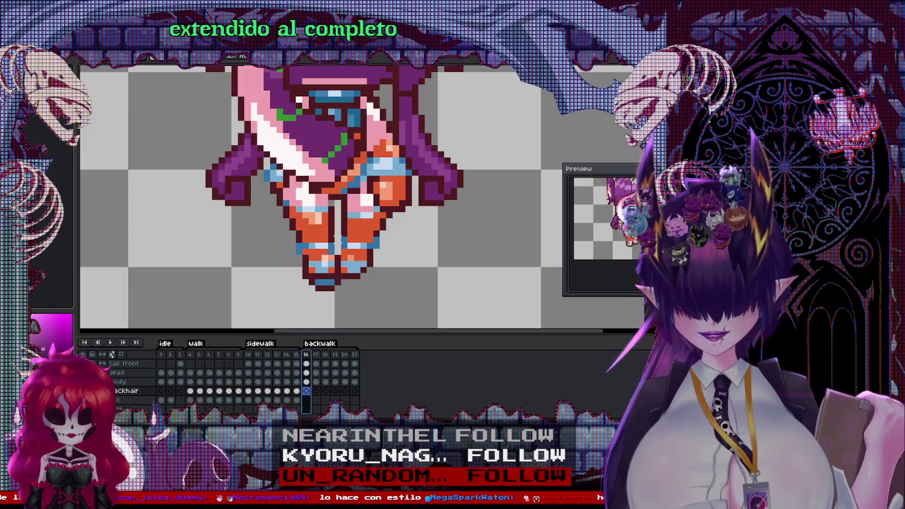
key(alt+Up)
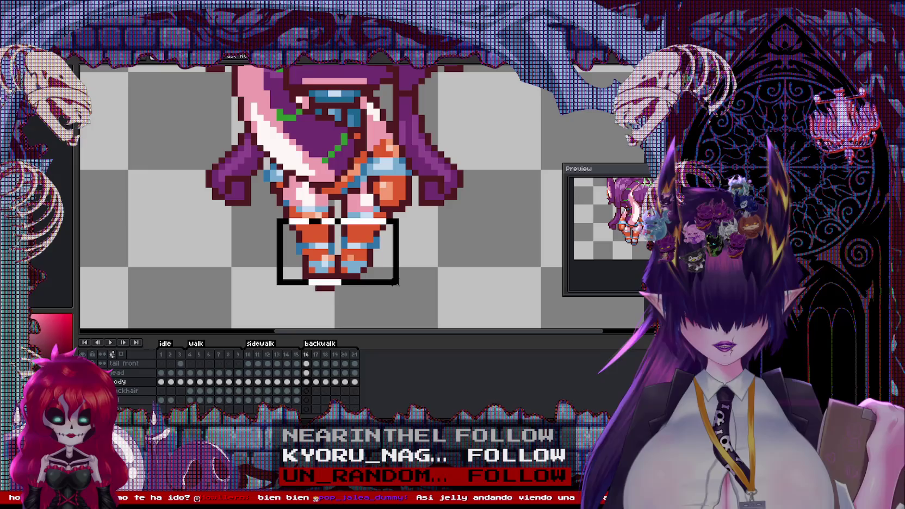
drag(275, 217, 407, 299)
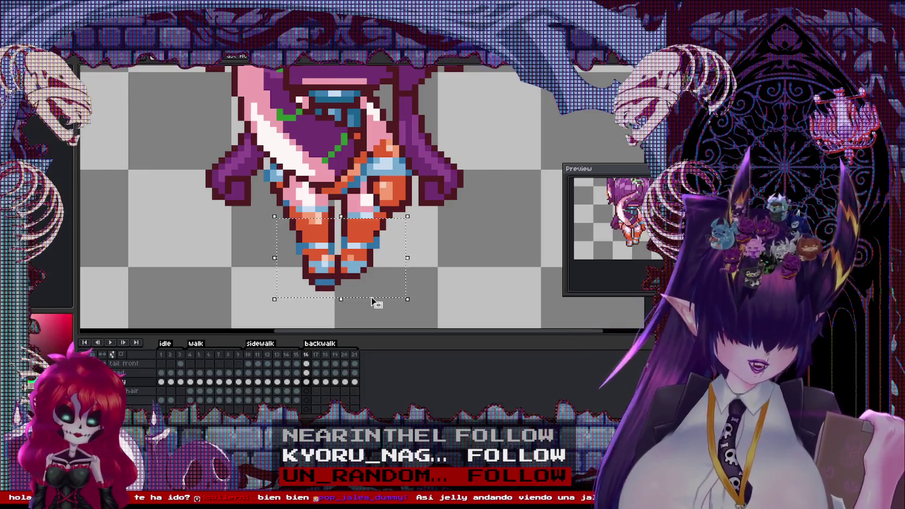
drag(363, 288, 368, 291)
key(ctrl+d)
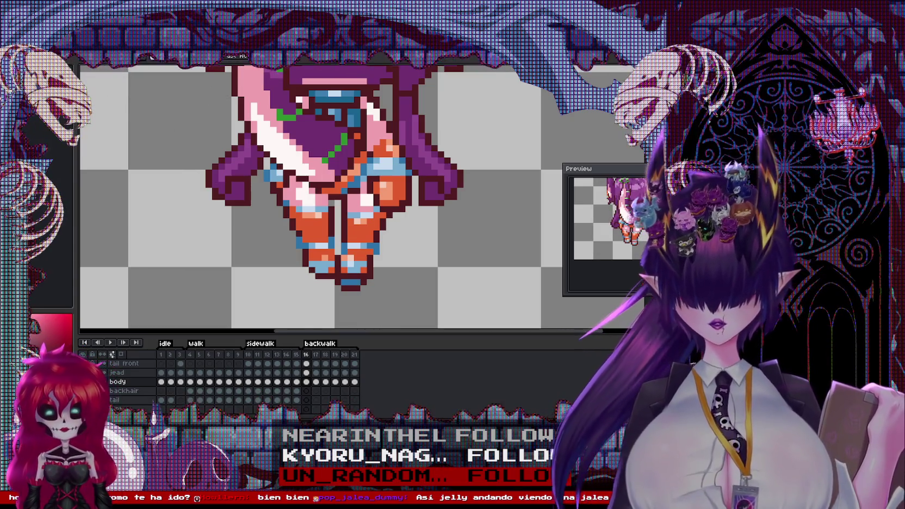
key(ctrl+Tab)
key(ctrl+Tab)
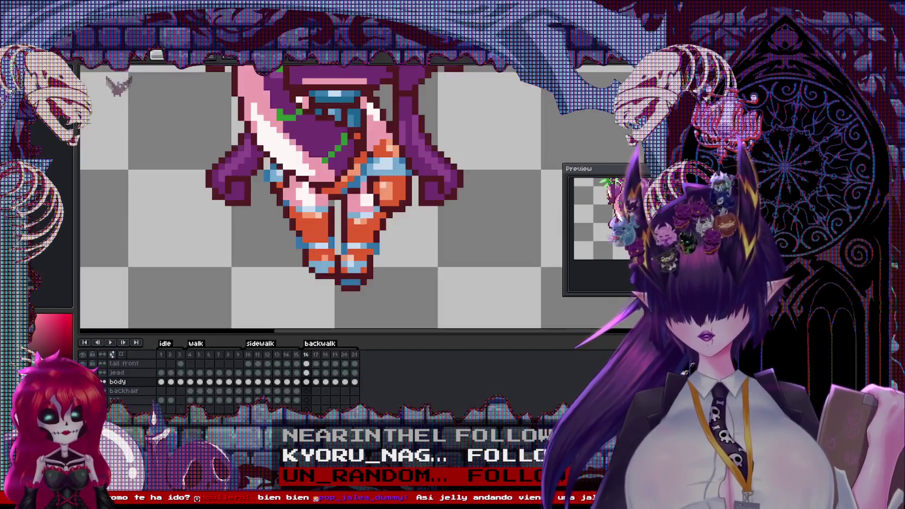
scroll(343, 265, up, 1)
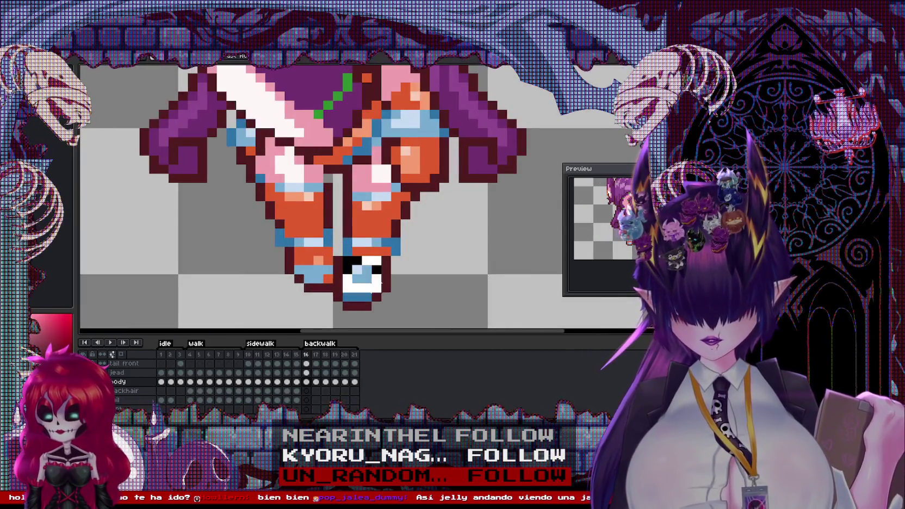
Recolour the right foot in frame 16, undoing the first bad stroke.
drag(379, 283, 376, 288)
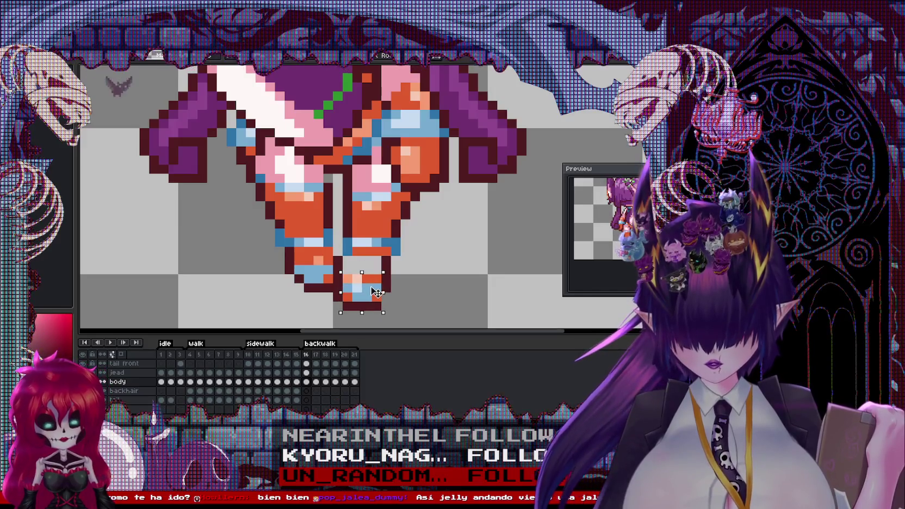
alt+click(351, 266)
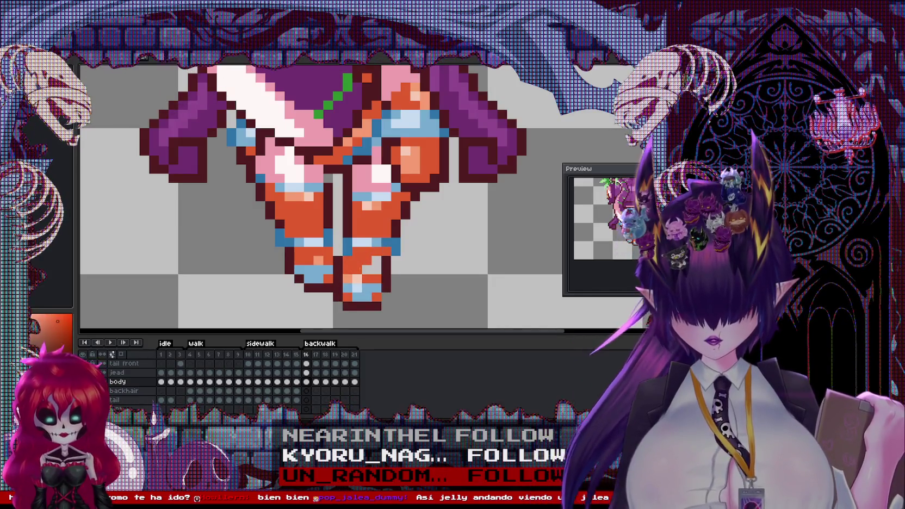
key(ctrl+z)
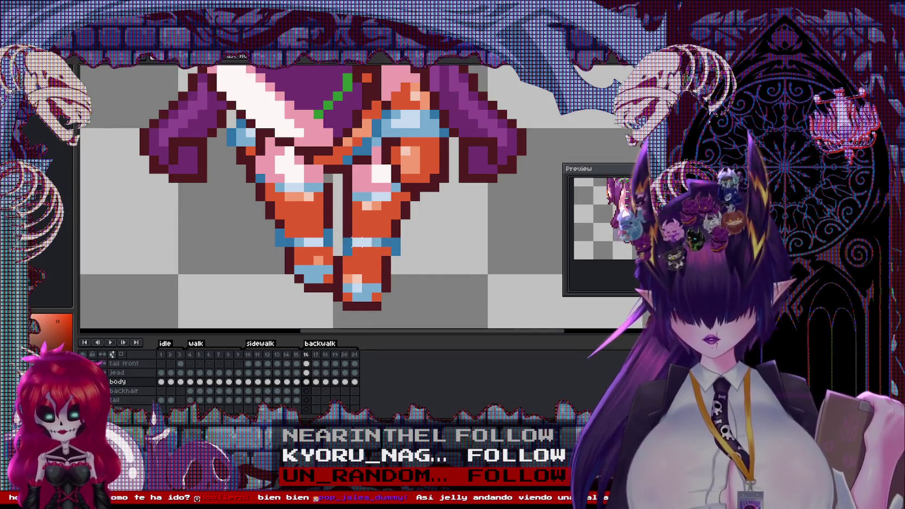
drag(341, 236, 412, 257)
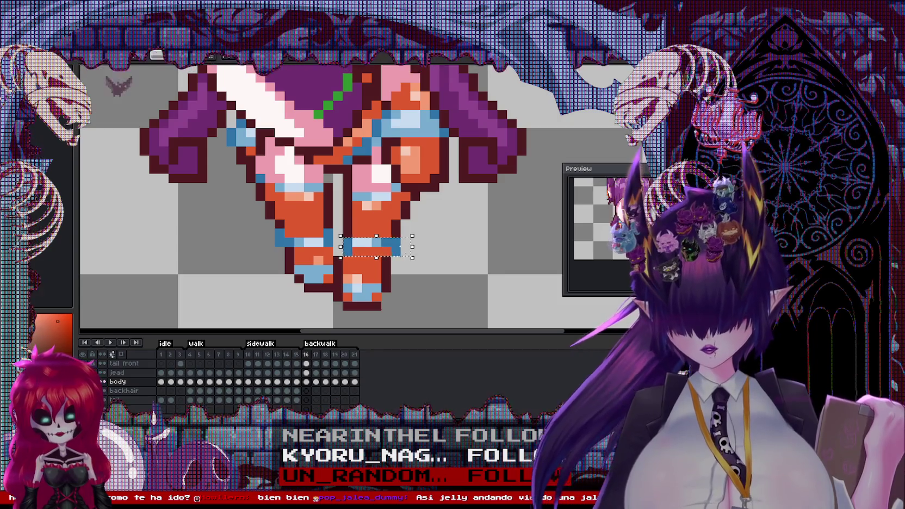
click(353, 229)
Paint blue band pixels along the leg of back-walk frame 16.
scroll(352, 229, up, 1)
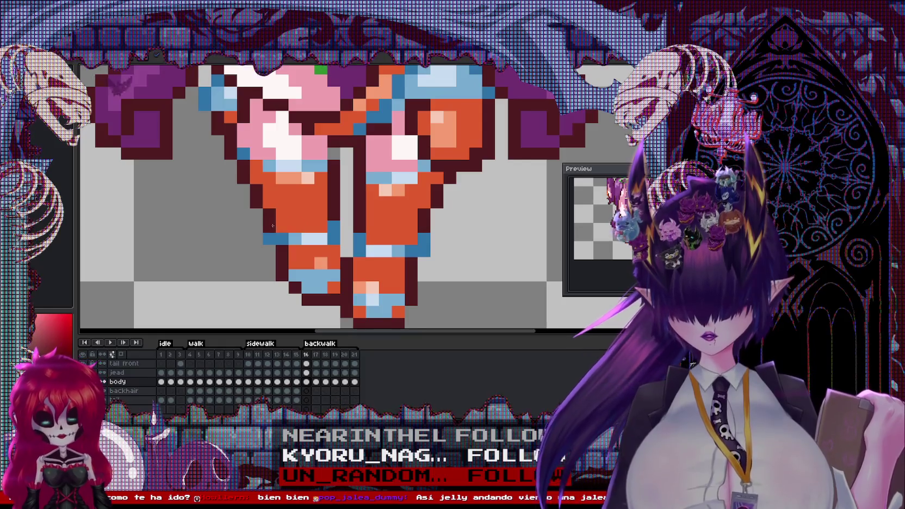
scroll(337, 228, down, 2)
scroll(336, 239, up, 1)
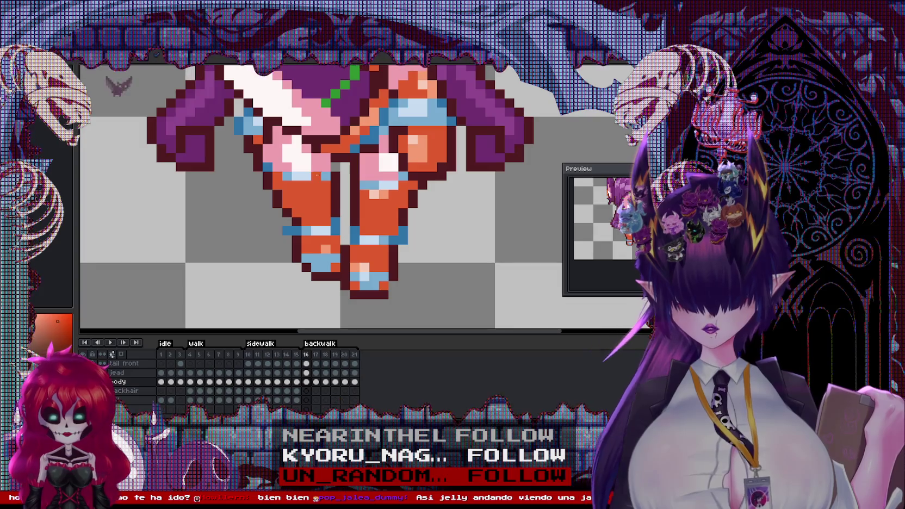
alt+click(282, 192)
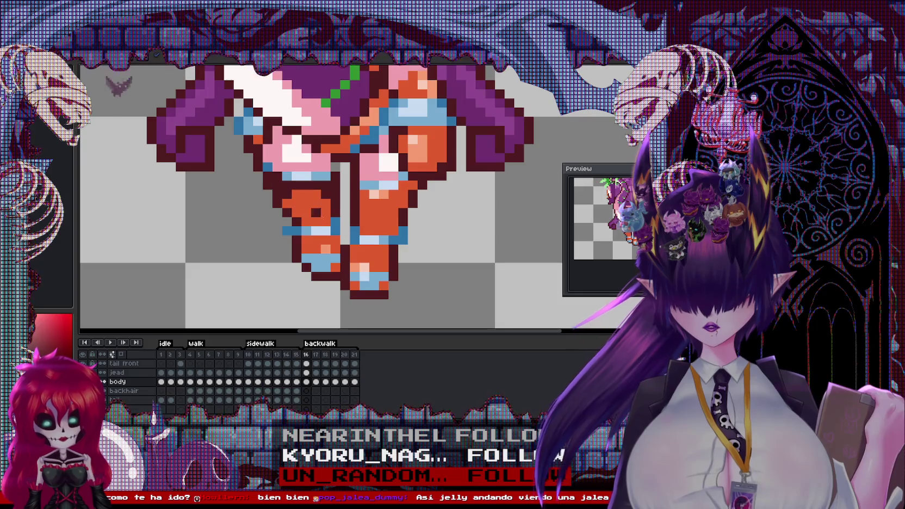
alt+click(334, 226)
drag(308, 258, 324, 263)
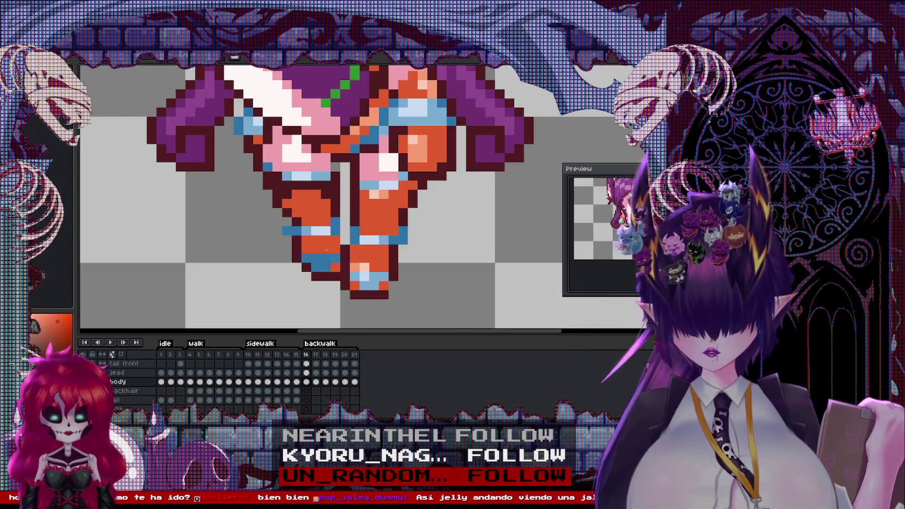
scroll(411, 219, down, 2)
Darken a pixel on the left foot's outline in back-walk frame 16.
key(Left)
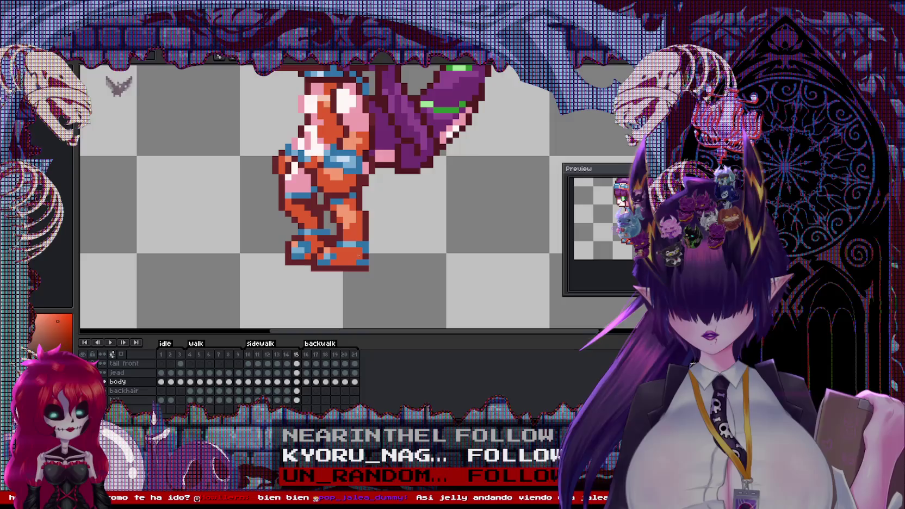
key(Right)
click(234, 57)
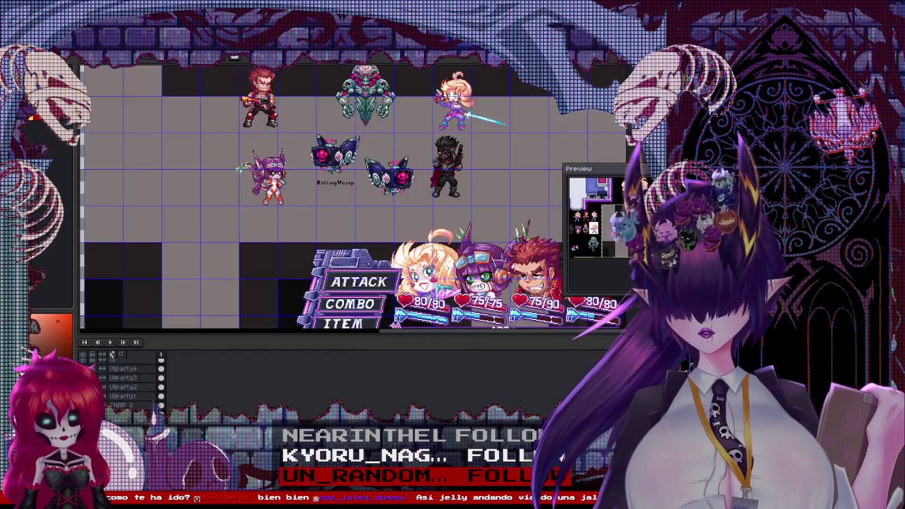
click(86, 55)
key(ctrl+Tab)
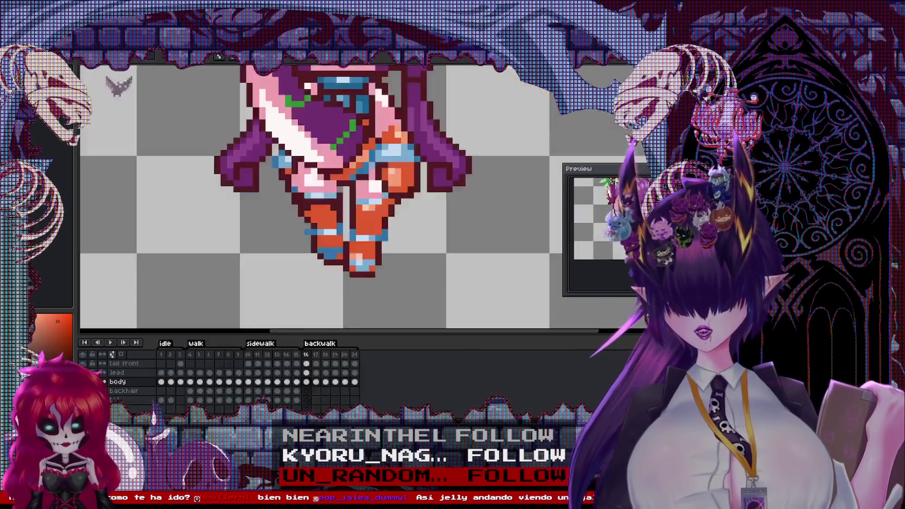
scroll(335, 263, up, 2)
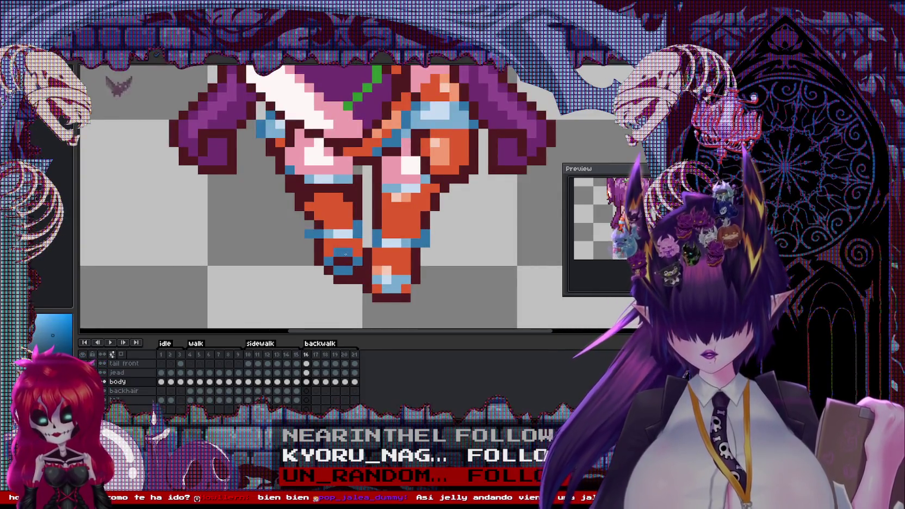
click(328, 279)
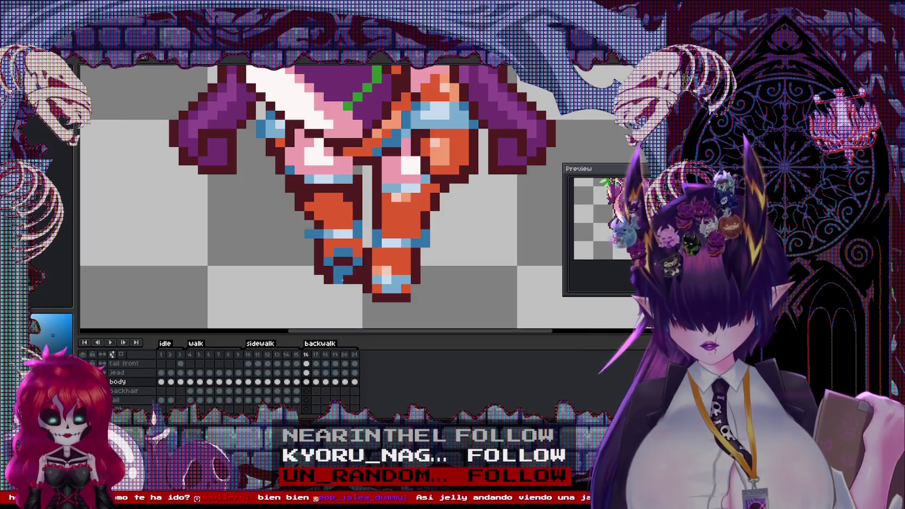
scroll(341, 203, down, 1)
scroll(341, 202, up, 1)
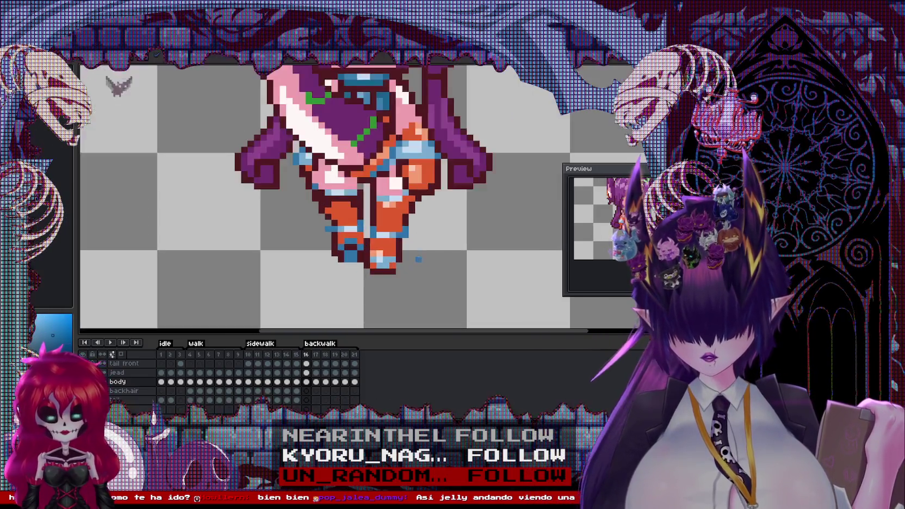
scroll(341, 203, up, 1)
scroll(341, 204, down, 1)
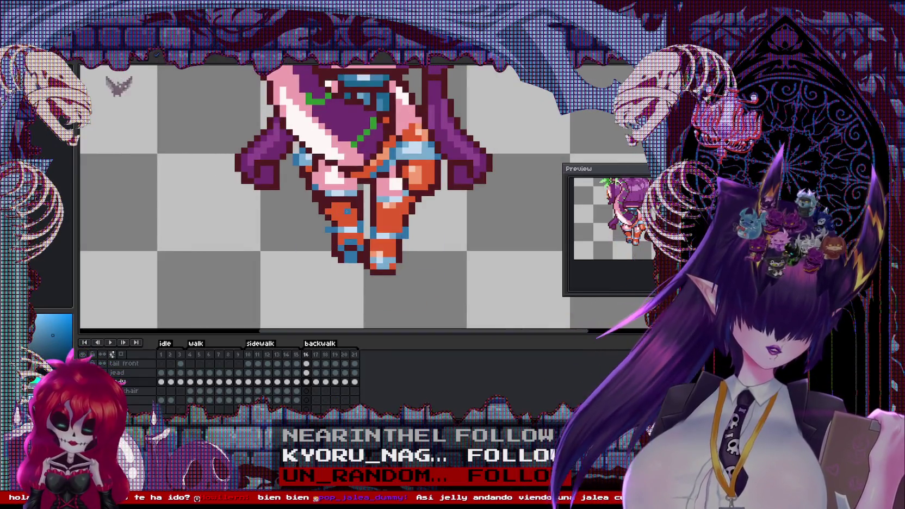
scroll(387, 218, down, 2)
scroll(387, 217, up, 1)
scroll(387, 218, up, 1)
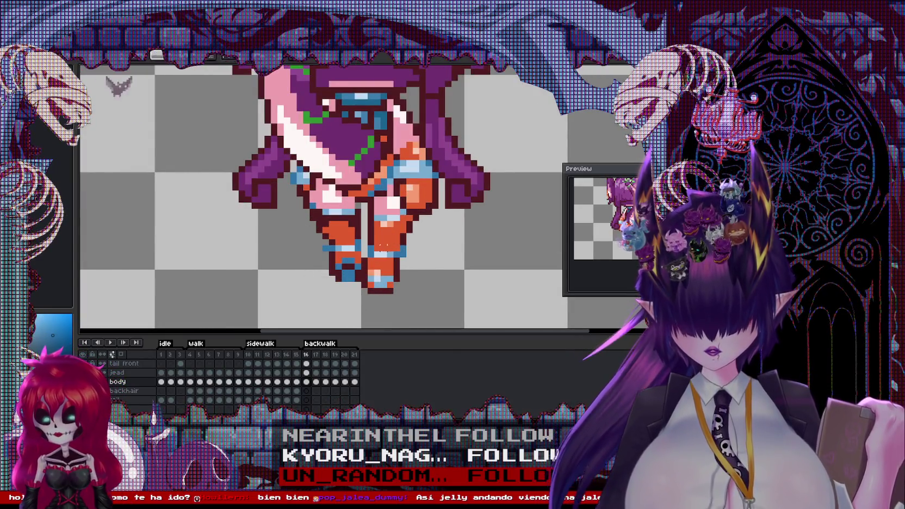
Compare against the blonde reference sheet, then bring up back-walk frame 17.
key(period)
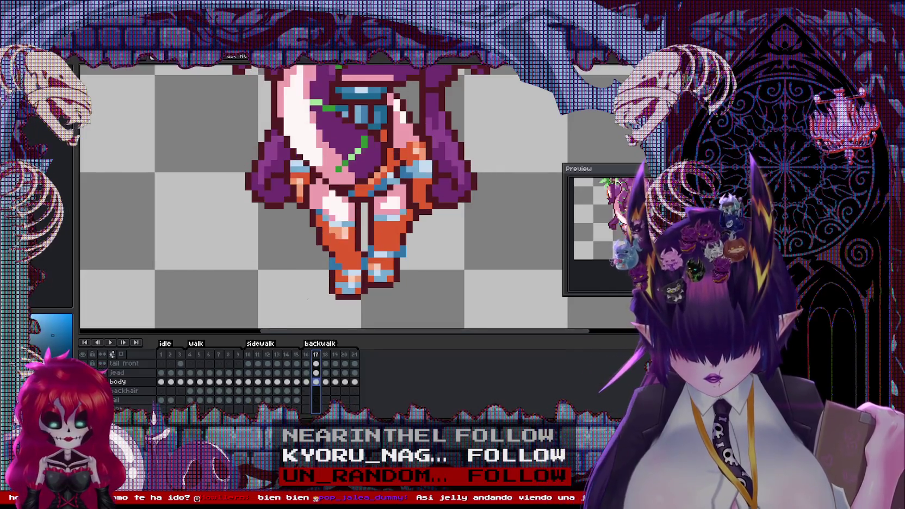
key(ctrl+Tab)
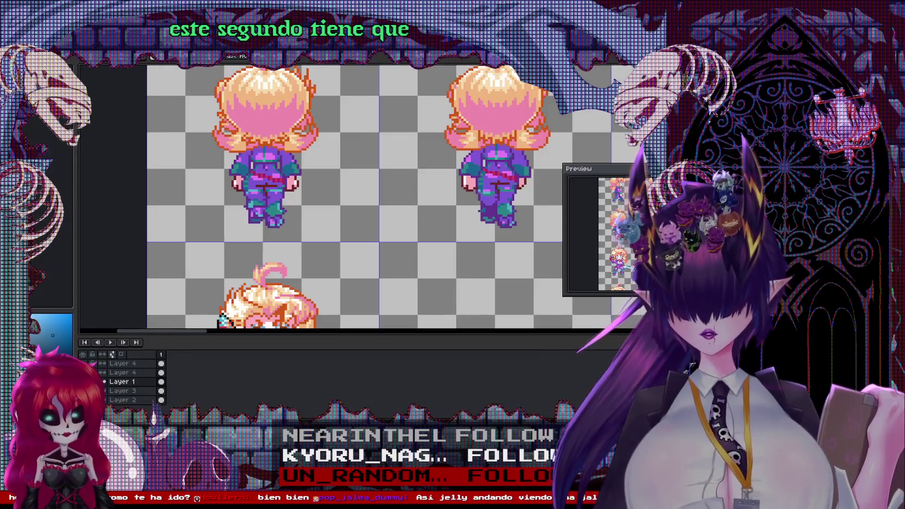
key(ctrl+Tab)
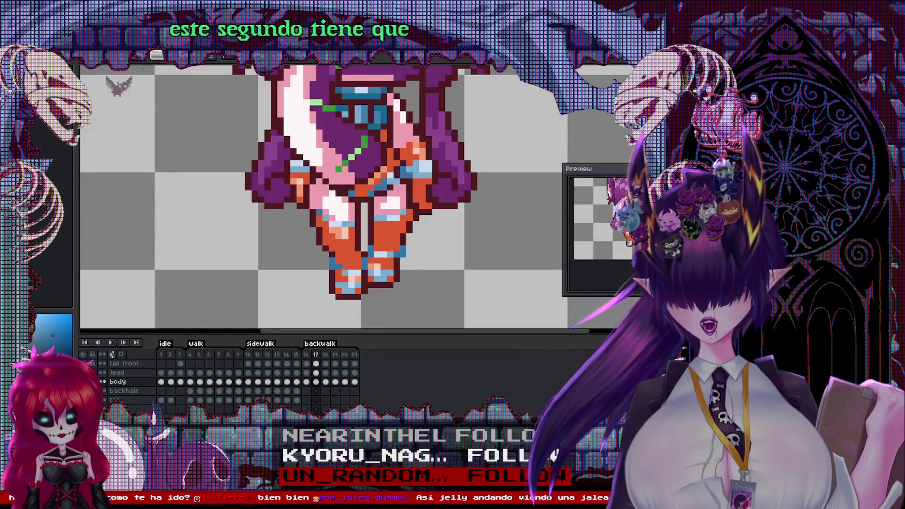
click(307, 363)
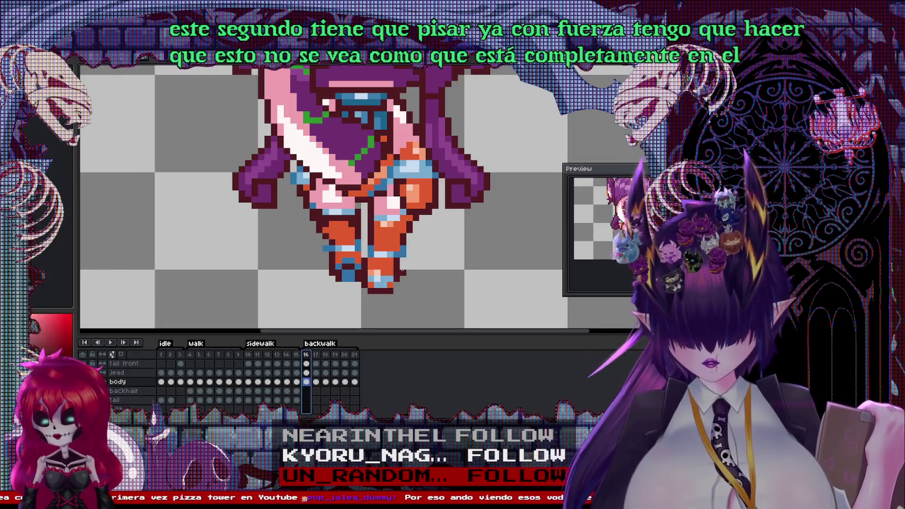
scroll(397, 243, down, 1)
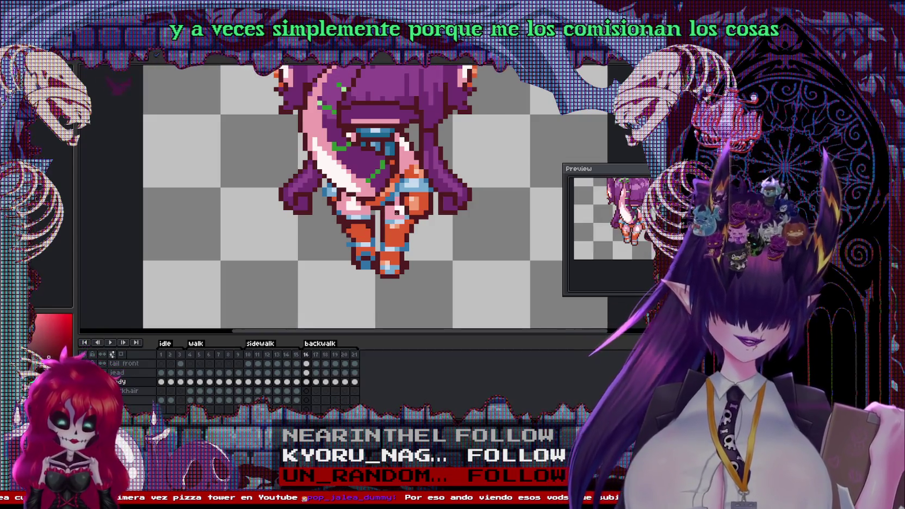
click(318, 354)
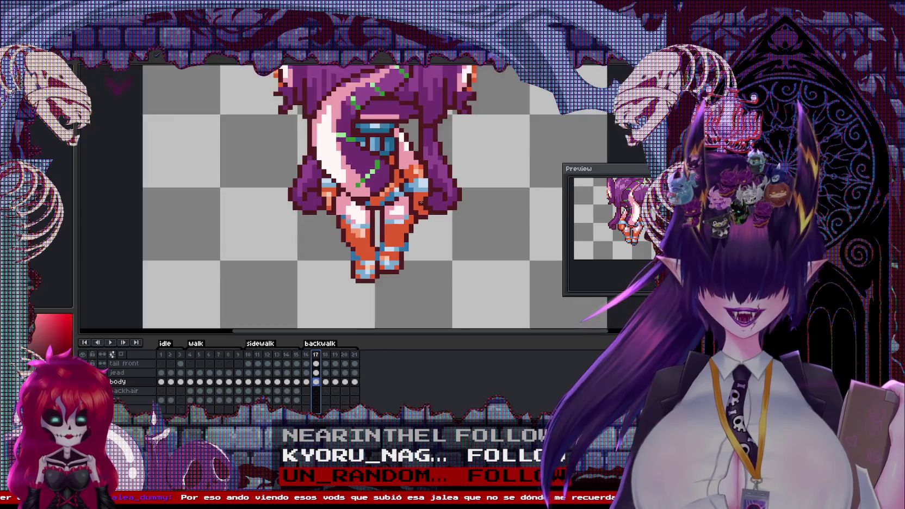
Shift the legs of back-walk frame 17 slightly to the right.
key(Left)
key(Right)
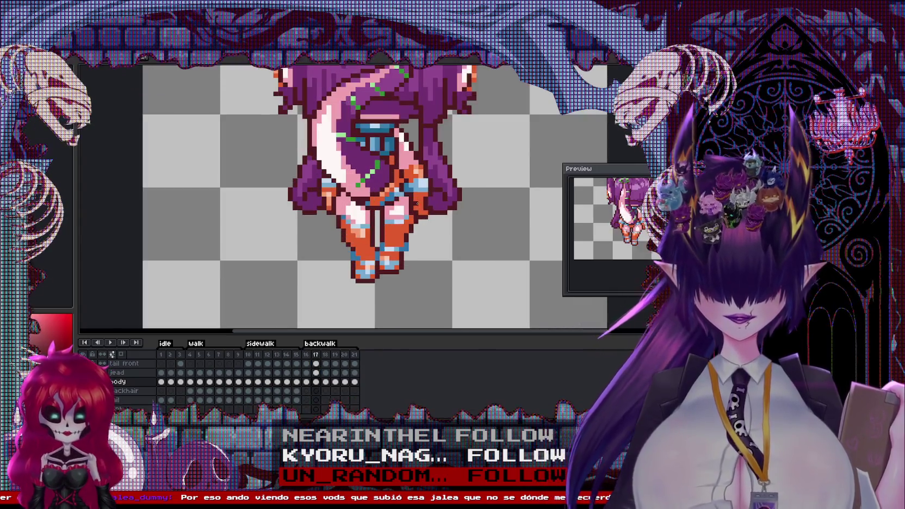
scroll(377, 217, up, 1)
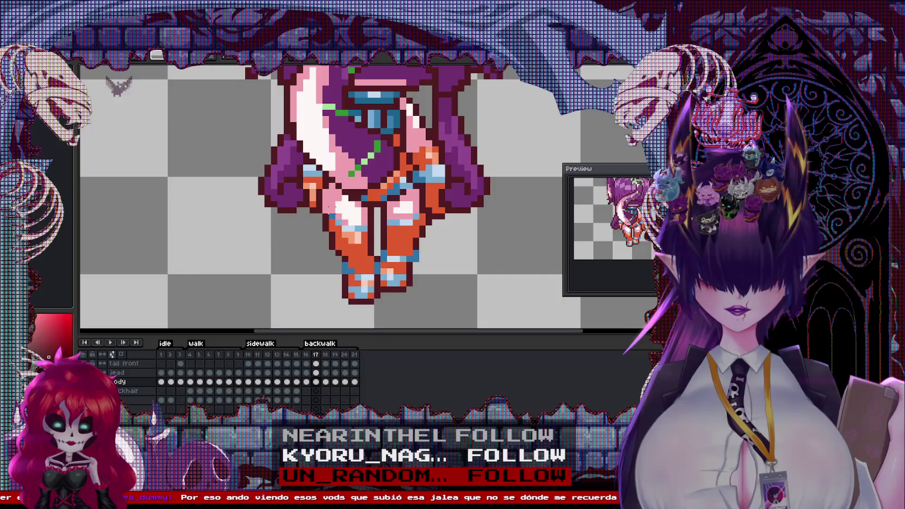
drag(315, 218, 428, 313)
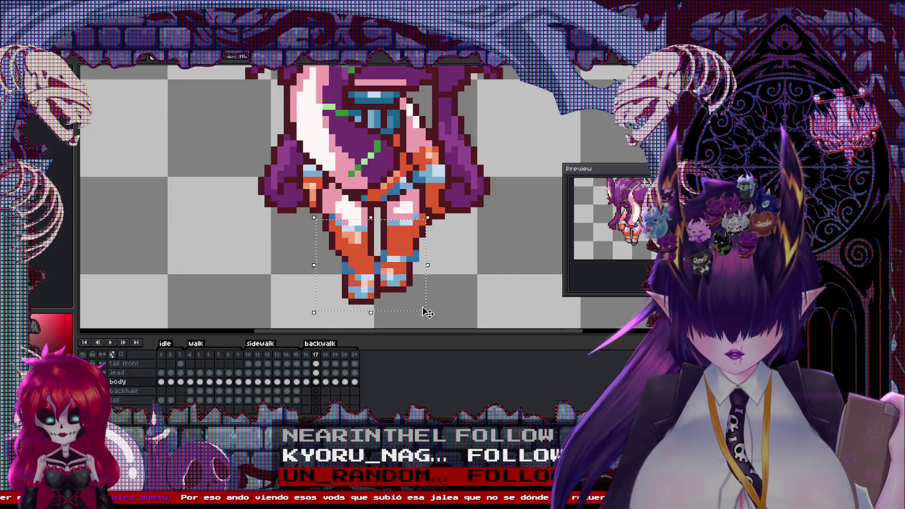
drag(393, 272, 405, 271)
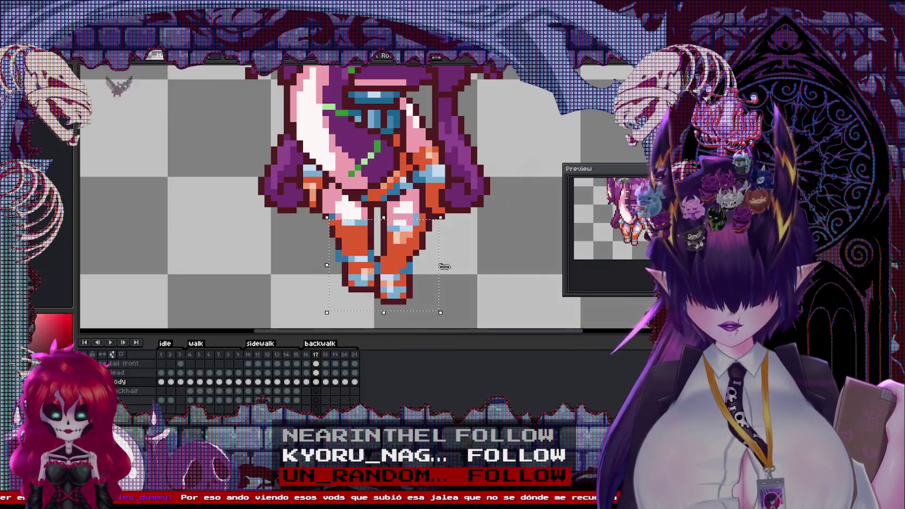
Fill the leg area dark maroon and darken the light-blue strip.
scroll(370, 281, up, 1)
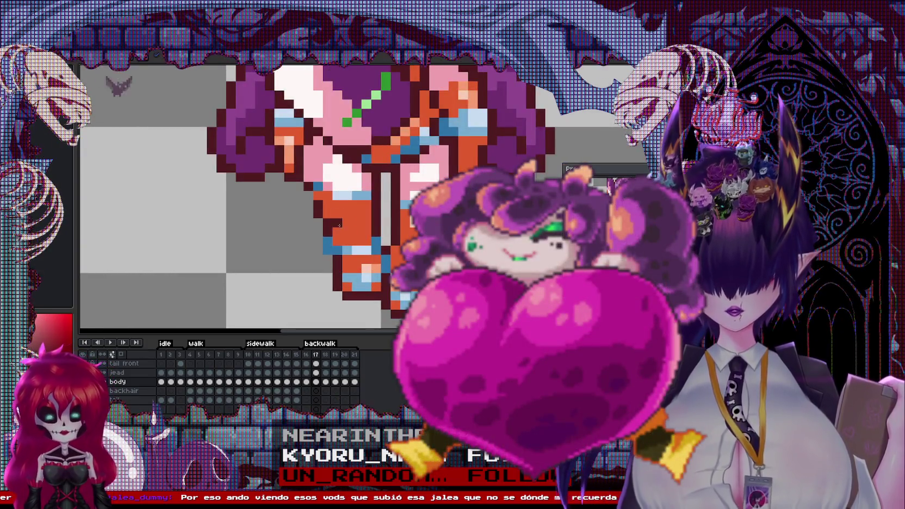
click(338, 224)
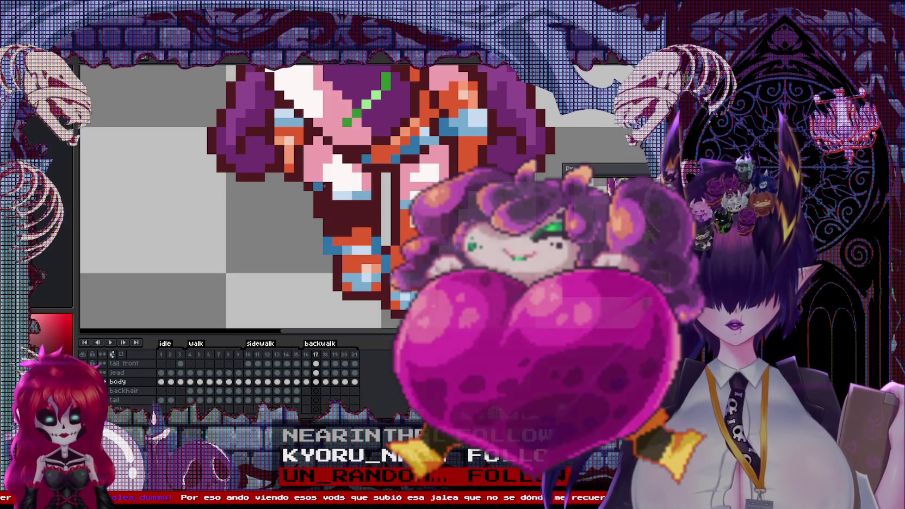
click(346, 196)
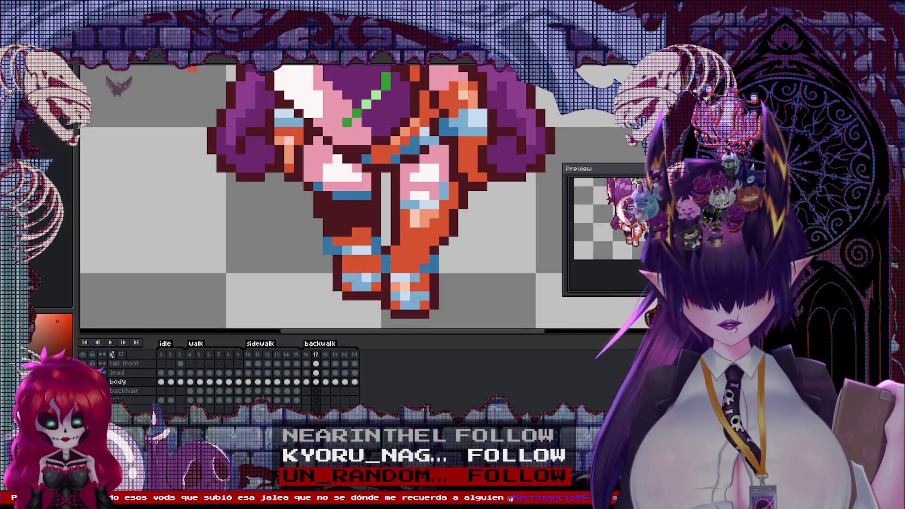
Check the reference sheet, paint frame 17's lower leg dark blue, then choose light blue.
key(ctrl+Tab)
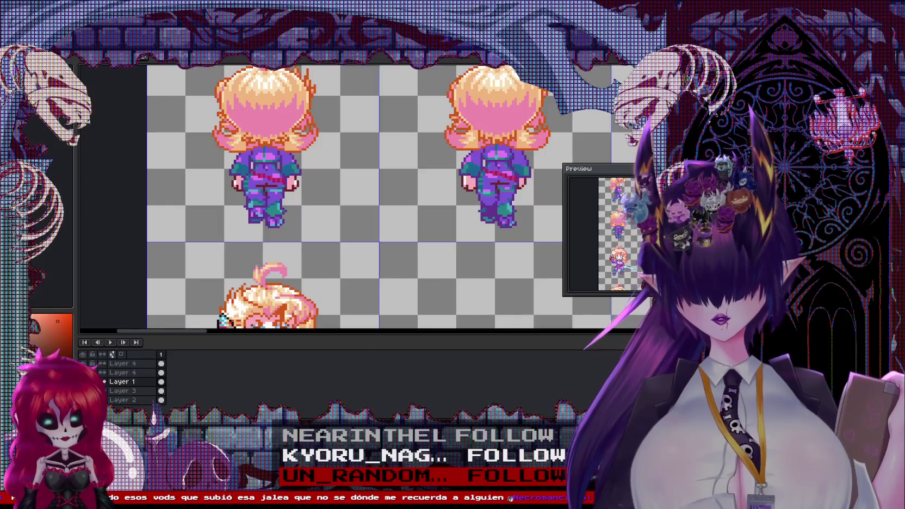
key(ctrl+Tab)
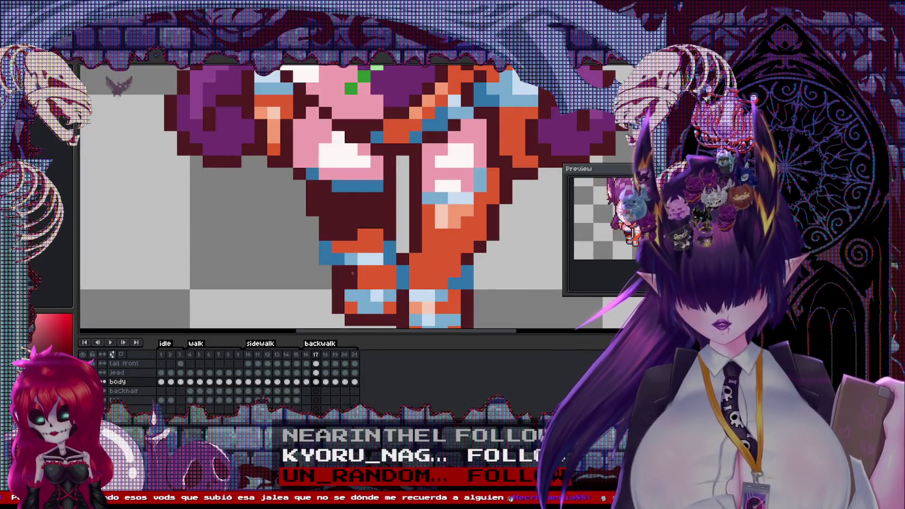
drag(359, 305, 365, 298)
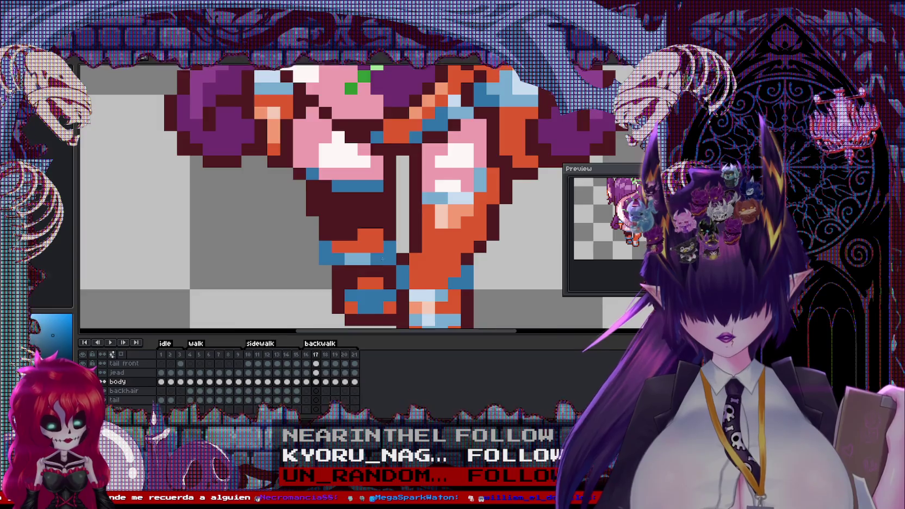
scroll(382, 259, down, 3)
scroll(372, 259, up, 1)
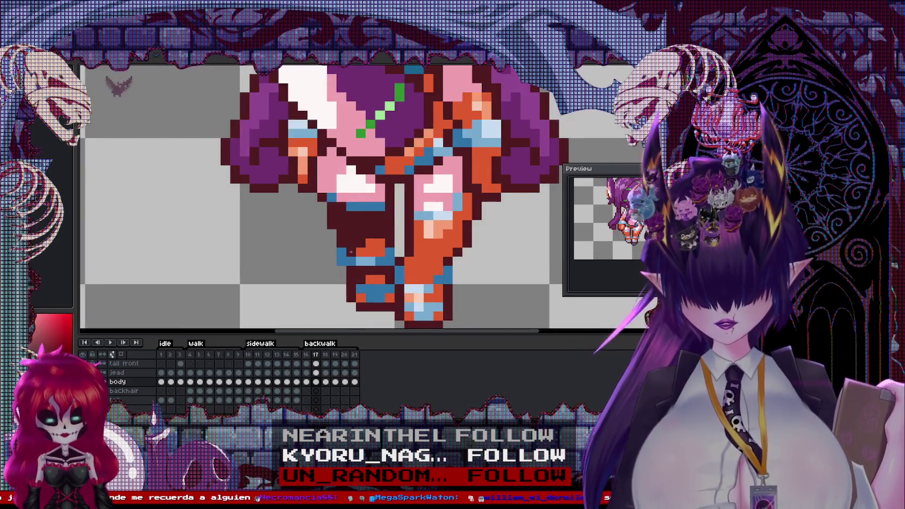
scroll(351, 252, down, 1)
scroll(359, 269, up, 1)
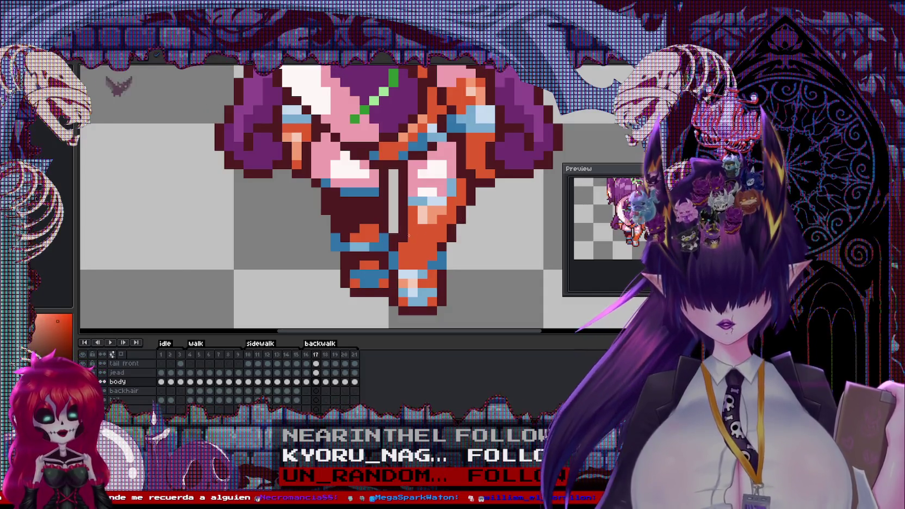
alt+click(428, 262)
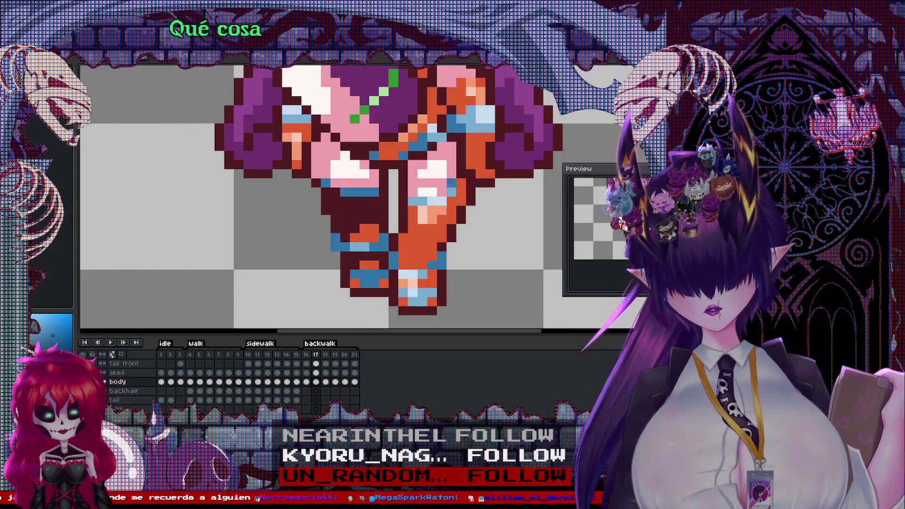
scroll(462, 225, down, 1)
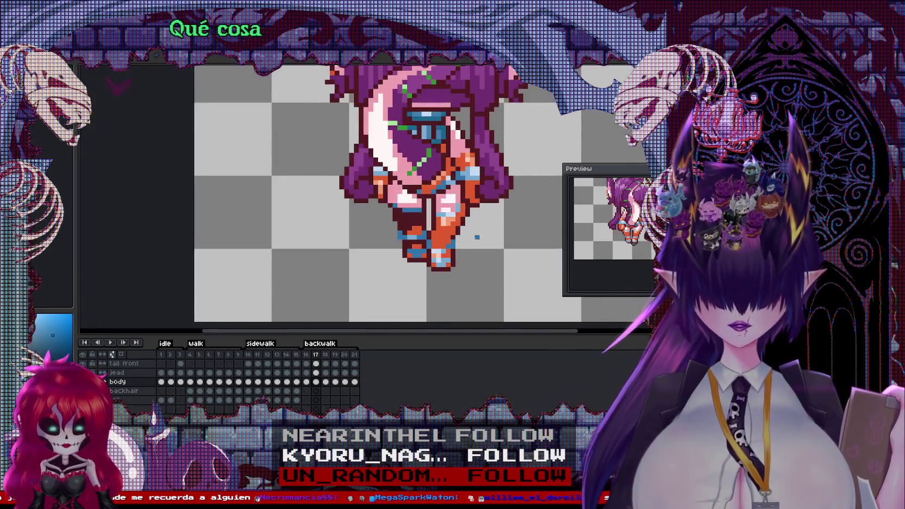
scroll(440, 240, up, 1)
key(Left)
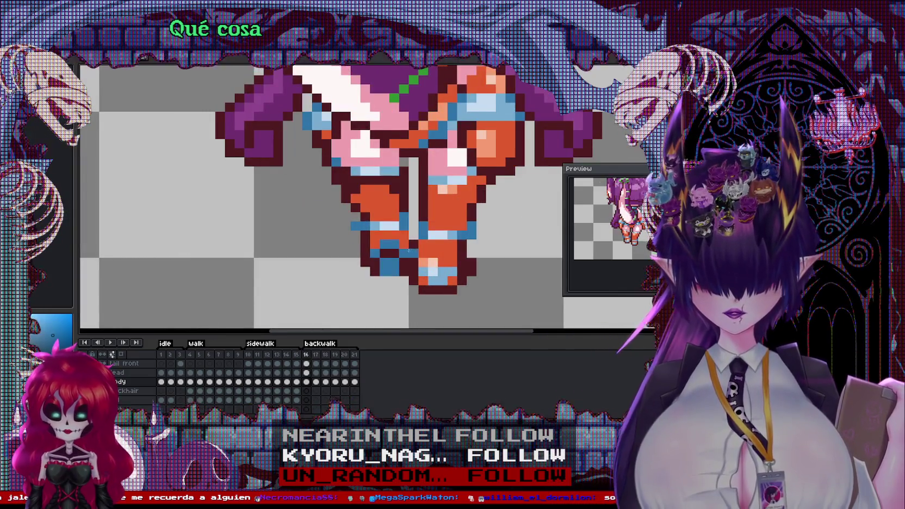
key(Right)
scroll(359, 207, down, 1)
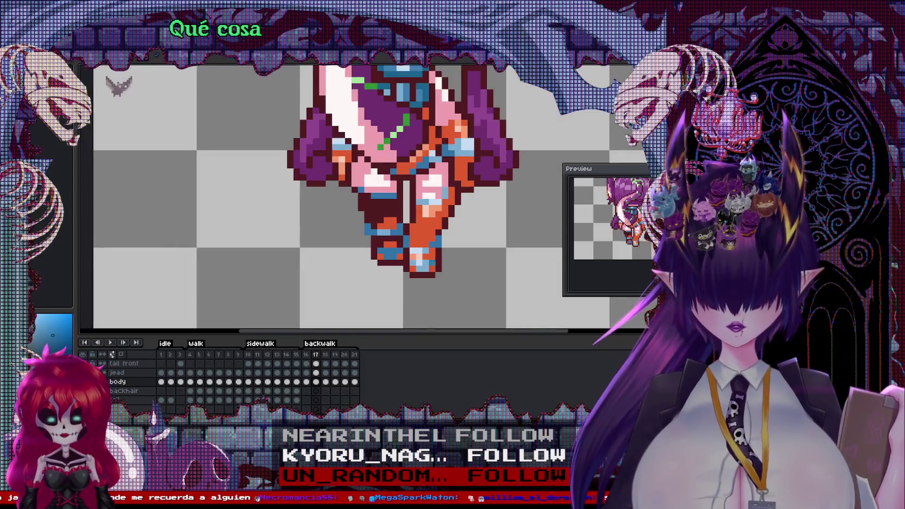
key(Left)
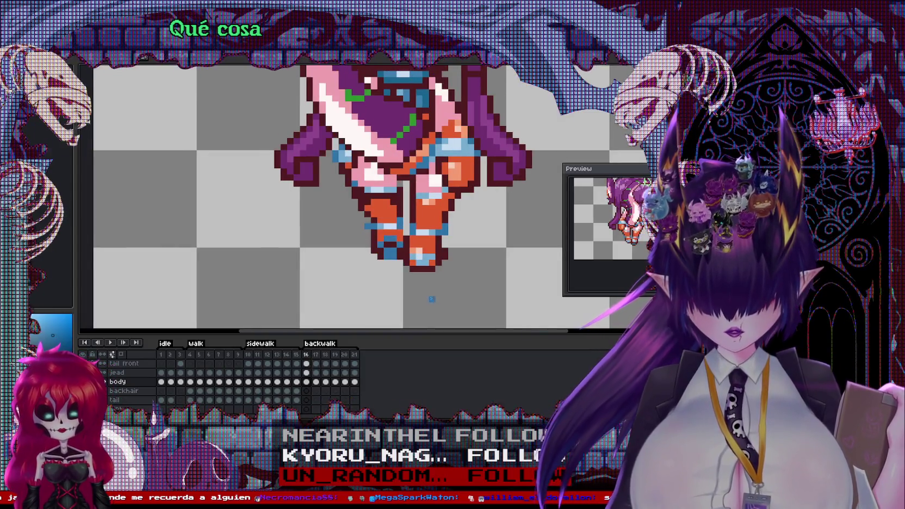
key(Right)
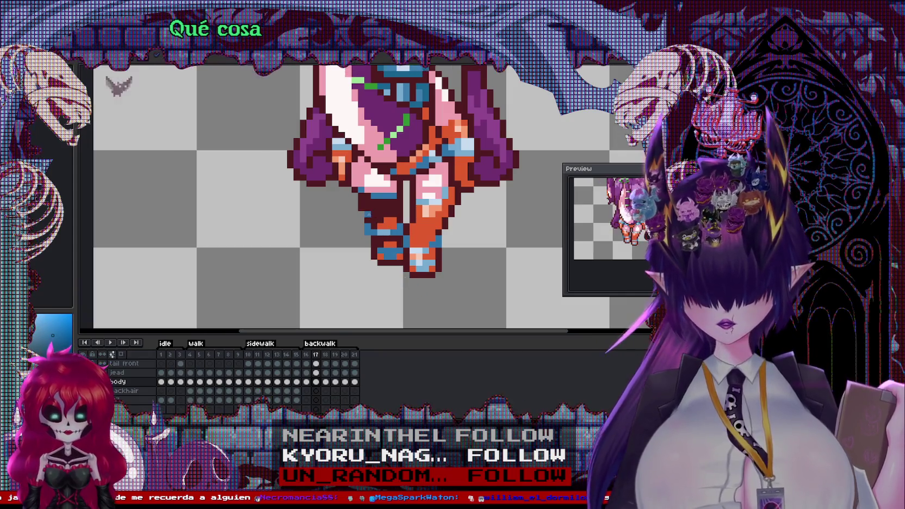
mouse_move(355, 205)
mouse_down()
mouse_move(406, 275)
mouse_move(390, 252)
mouse_up()
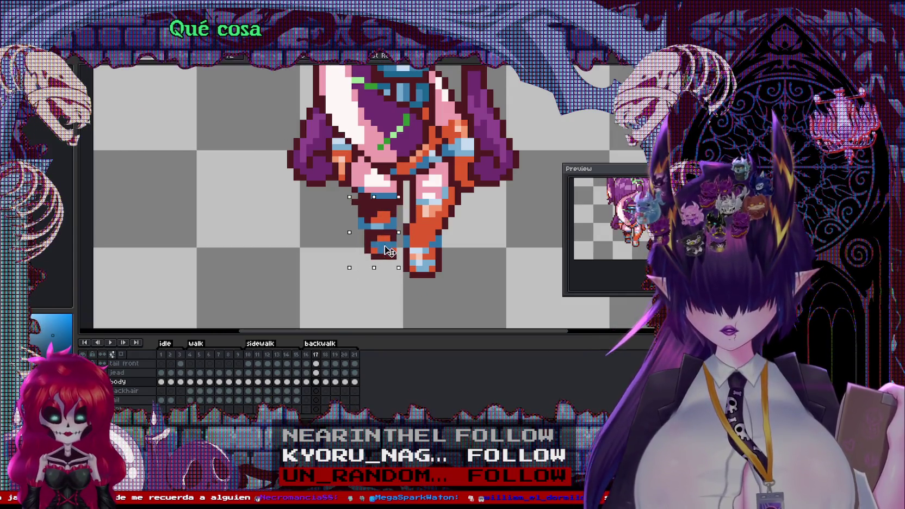
scroll(329, 253, down, 1)
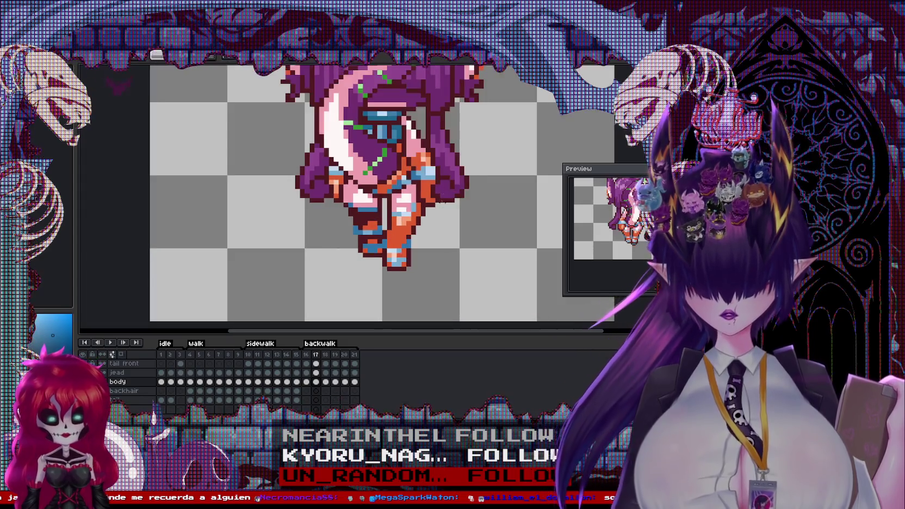
key(Left)
key(Right)
key(Right)
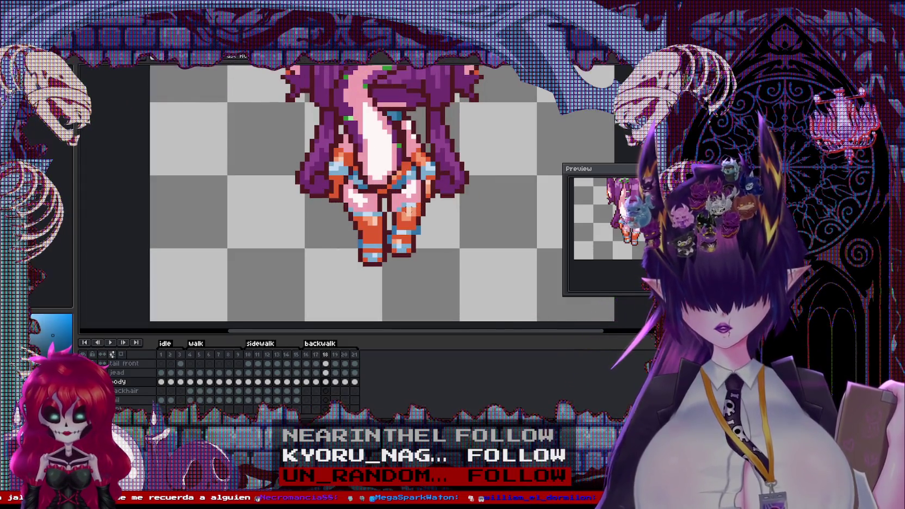
scroll(383, 193, up, 1)
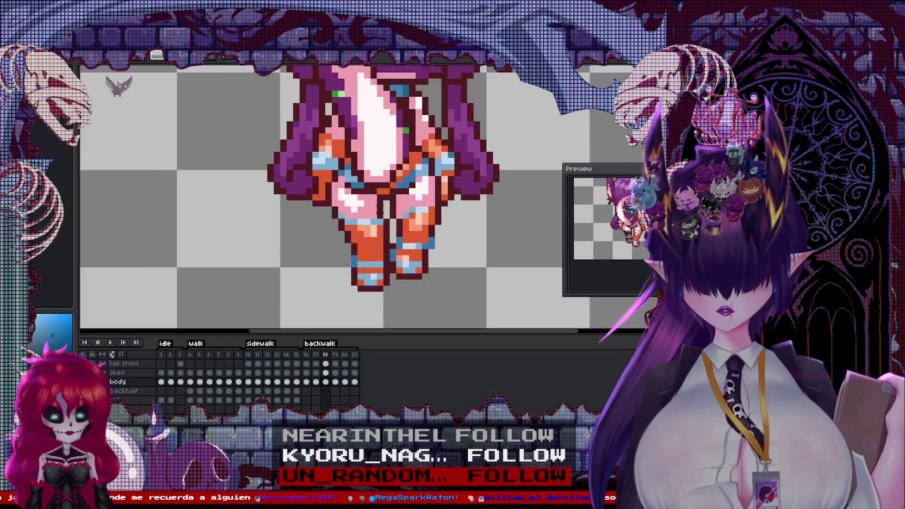
key(ctrl+Tab)
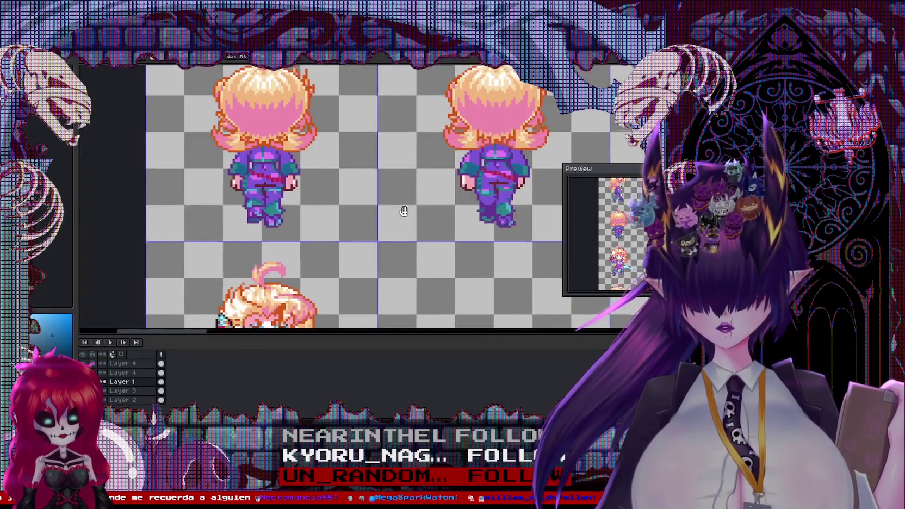
key(ctrl+Tab)
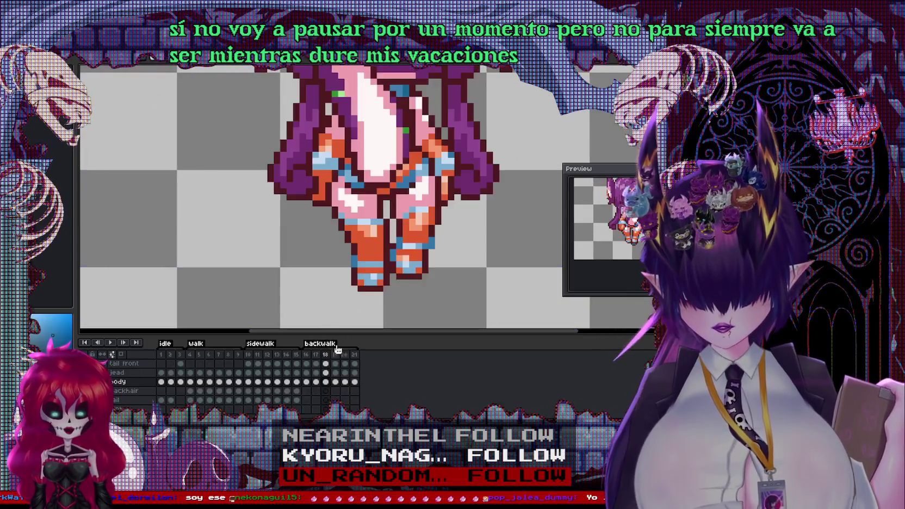
Raise the legs of back-walk frame 18 slightly.
click(328, 354)
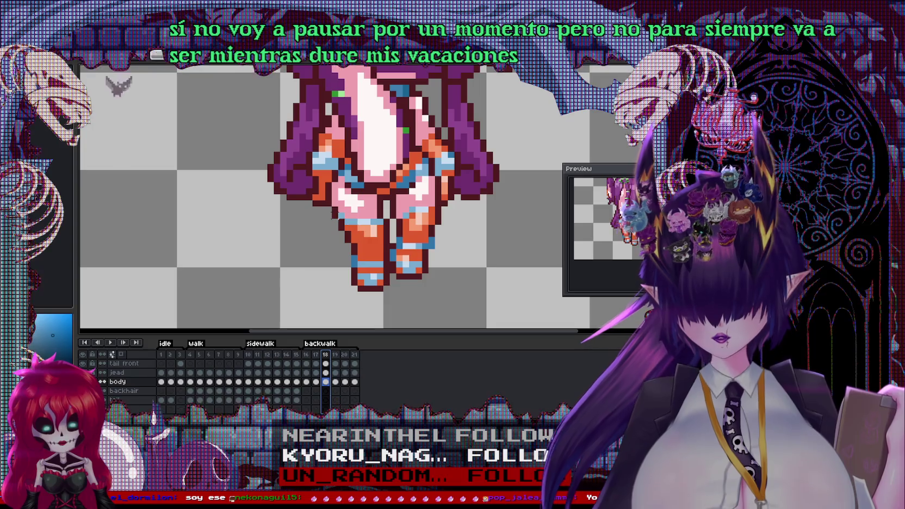
drag(316, 205, 391, 306)
drag(369, 276, 373, 271)
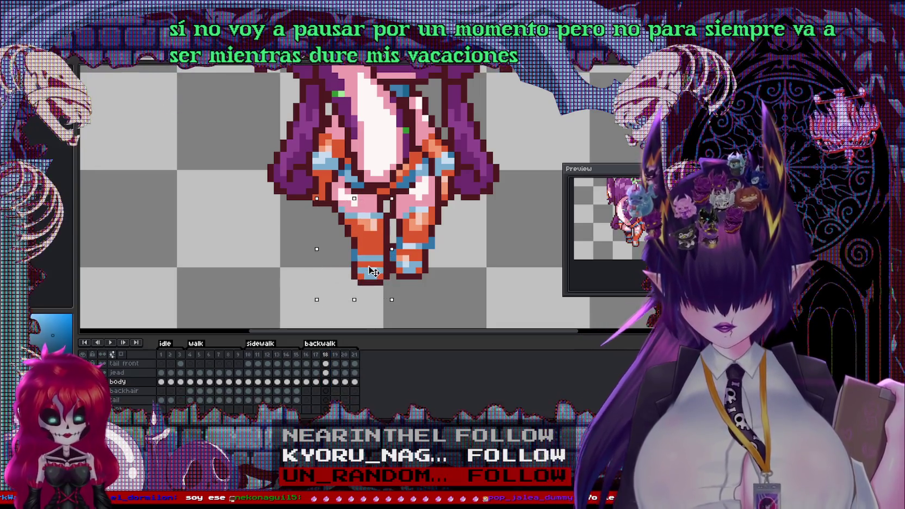
Add light-blue pixels at the left hip and shade the left leg dark maroon.
scroll(373, 239, up, 1)
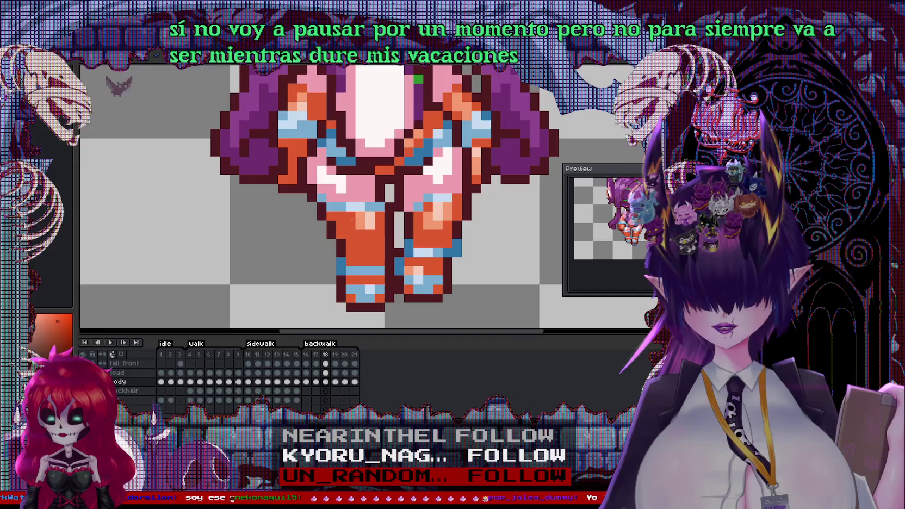
drag(312, 197, 322, 207)
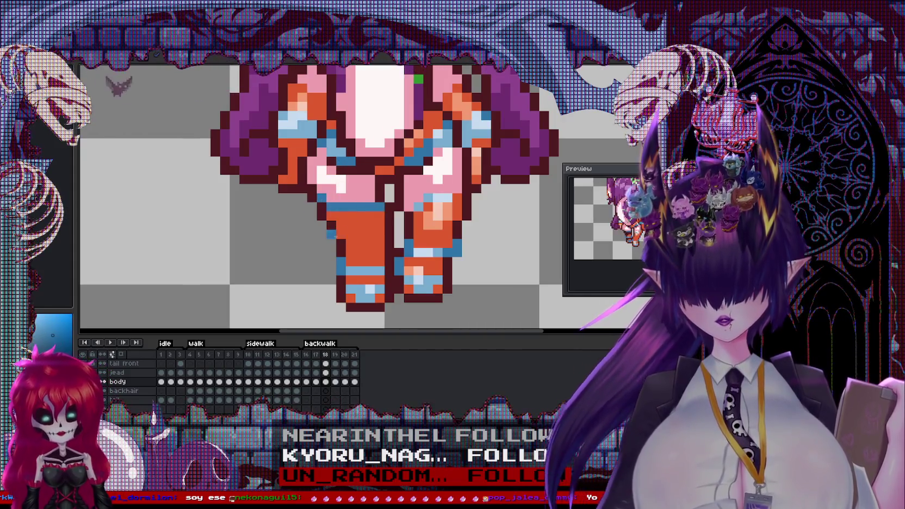
click(370, 222)
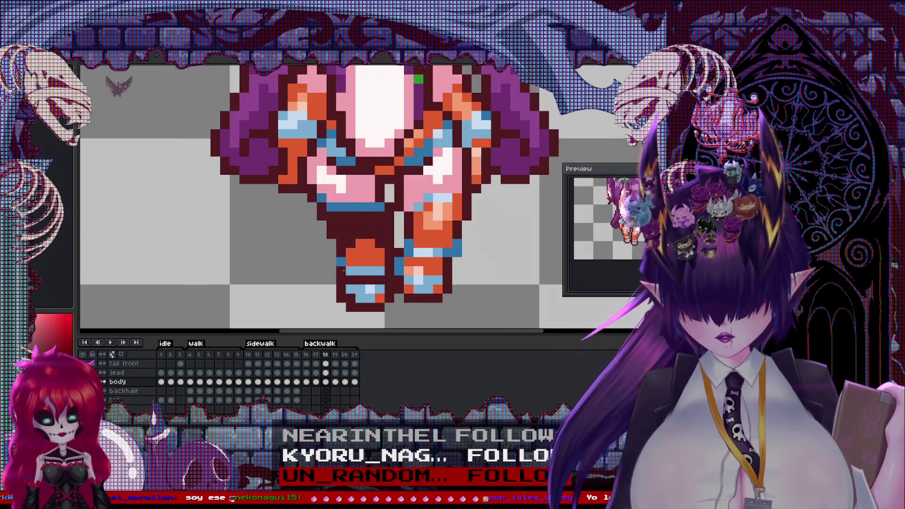
alt+click(344, 270)
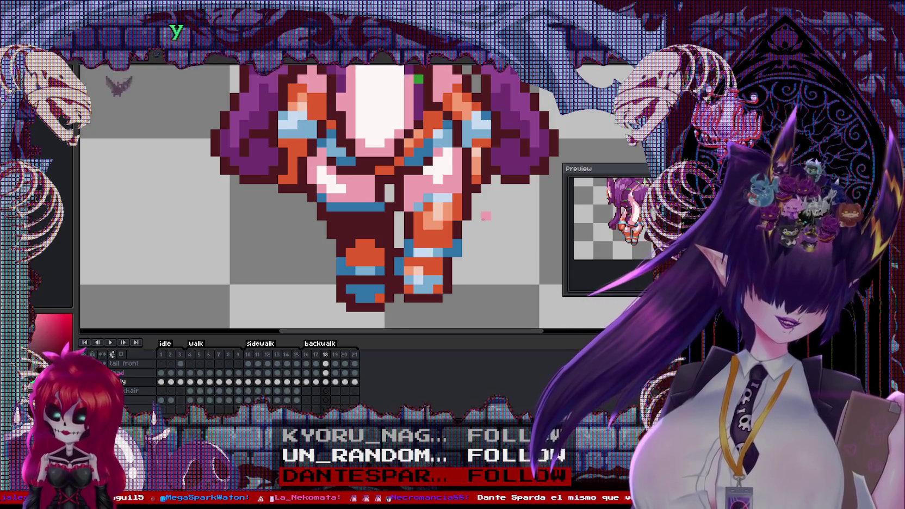
Compare frame 18 against the blond reference sprite document.
key(Left)
key(Right)
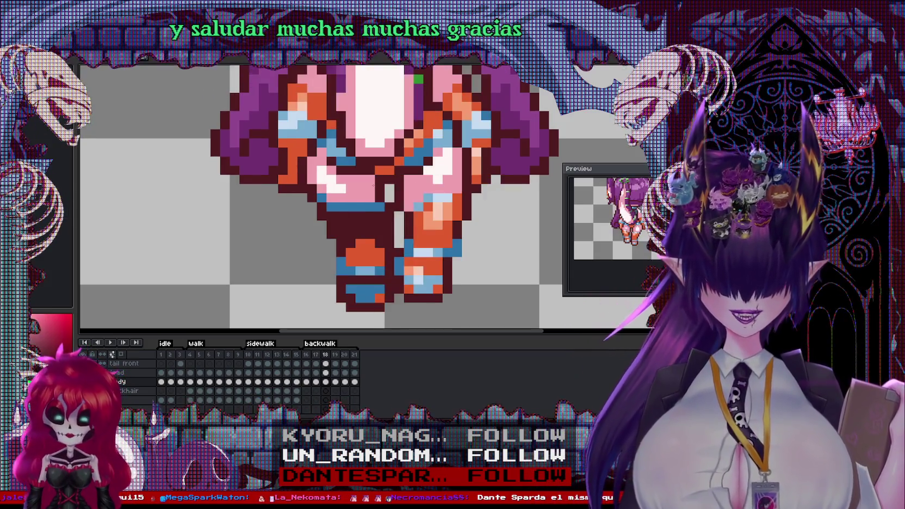
key(Left)
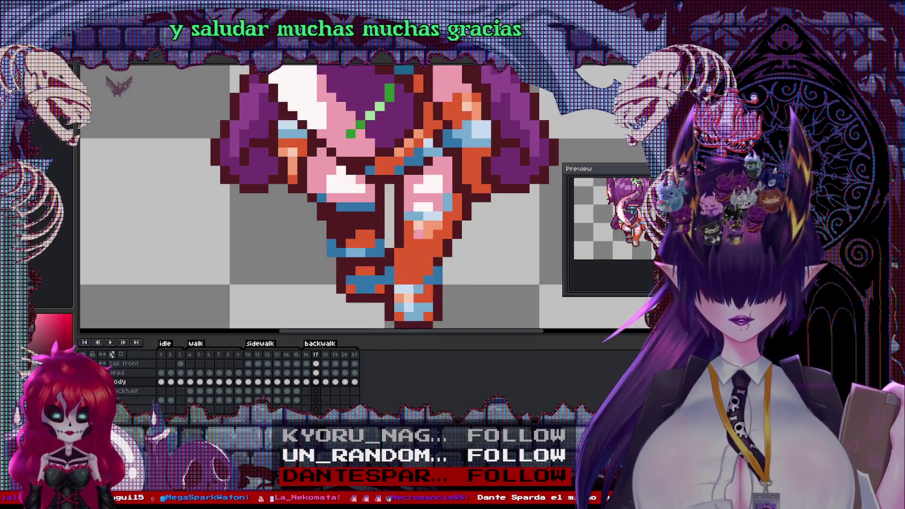
key(Right)
scroll(348, 196, down, 2)
scroll(348, 196, down, 1)
scroll(473, 203, up, 1)
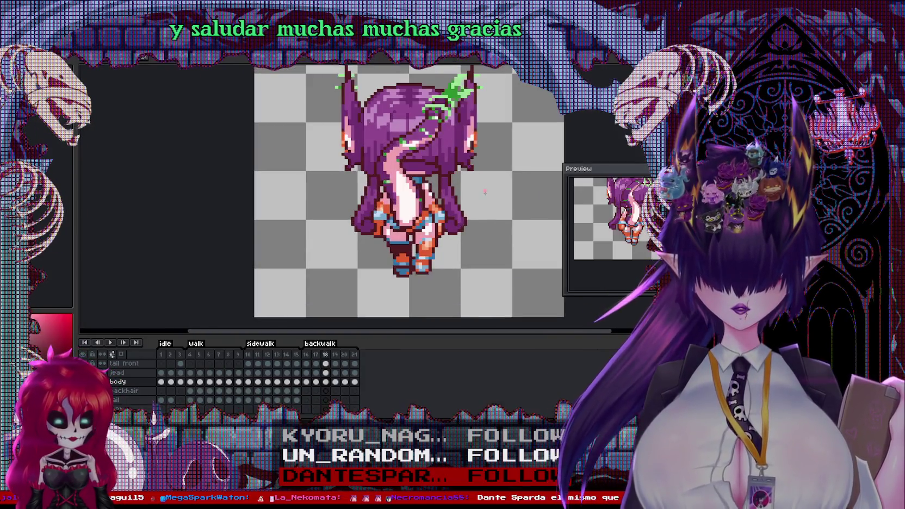
key(ctrl+Tab)
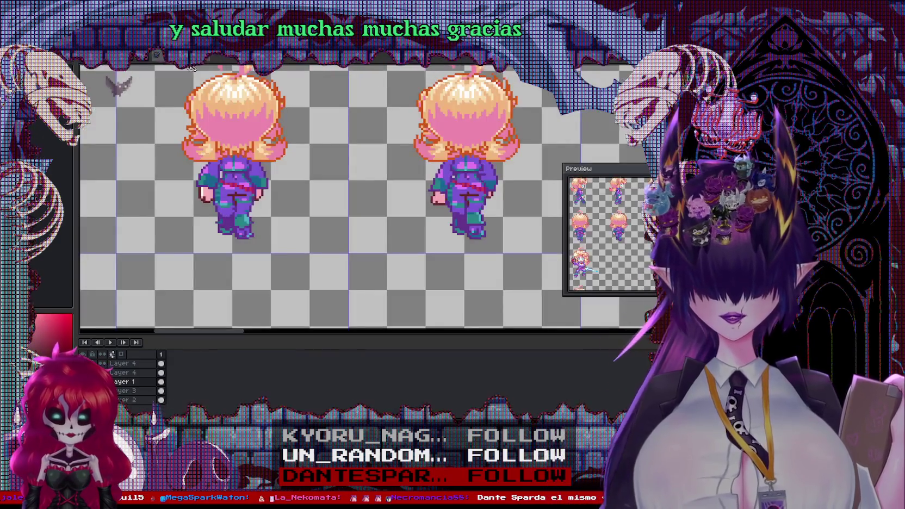
mouse_move(240, 333)
mouse_down()
mouse_move(208, 340)
mouse_move(238, 345)
mouse_up()
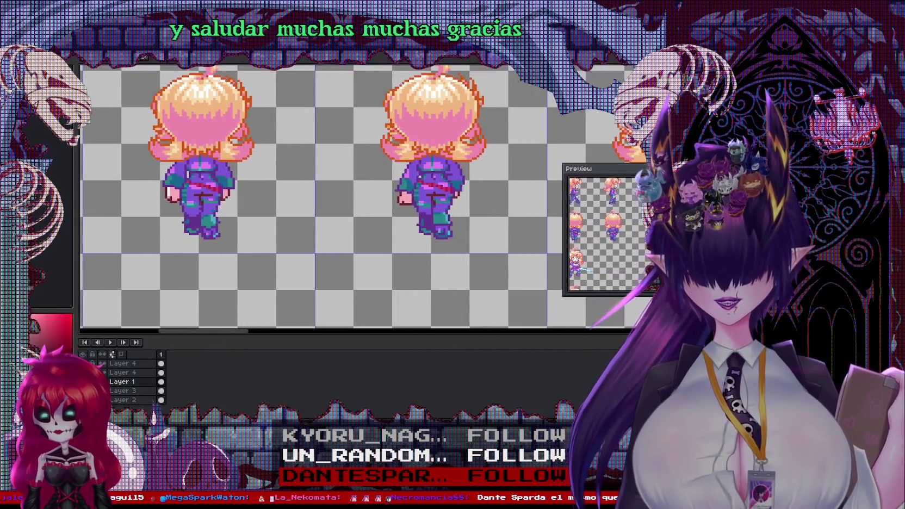
key(ctrl+Tab)
key(plus)
key(plus)
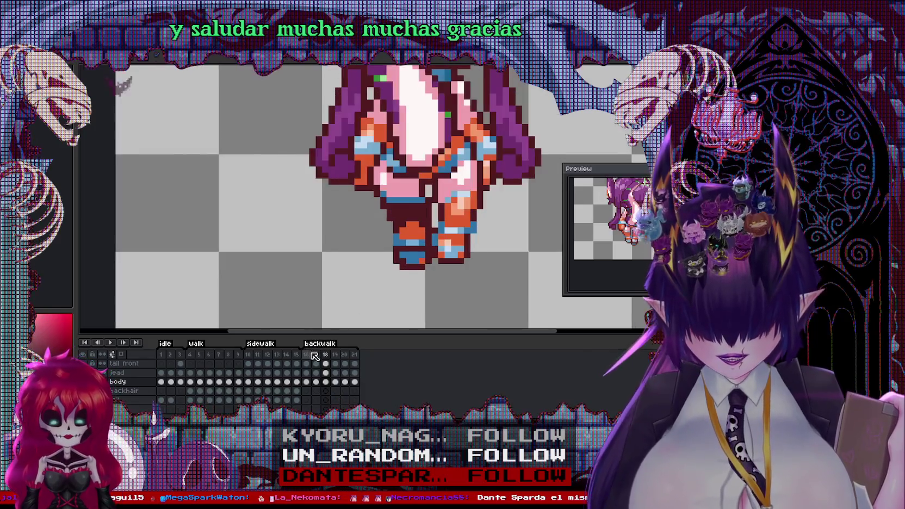
Review back-walk frames 17, 18 and 19, ending on frame 16.
click(311, 355)
click(315, 355)
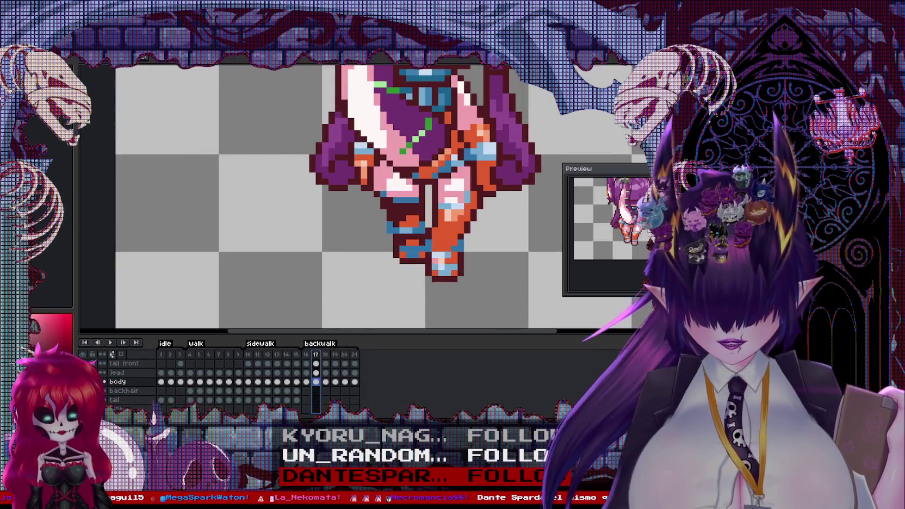
click(326, 355)
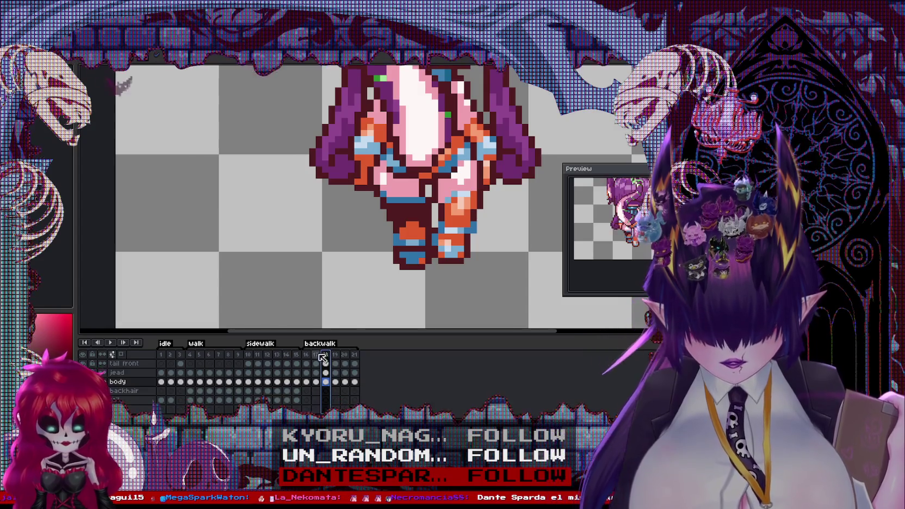
scroll(441, 212, up, 1)
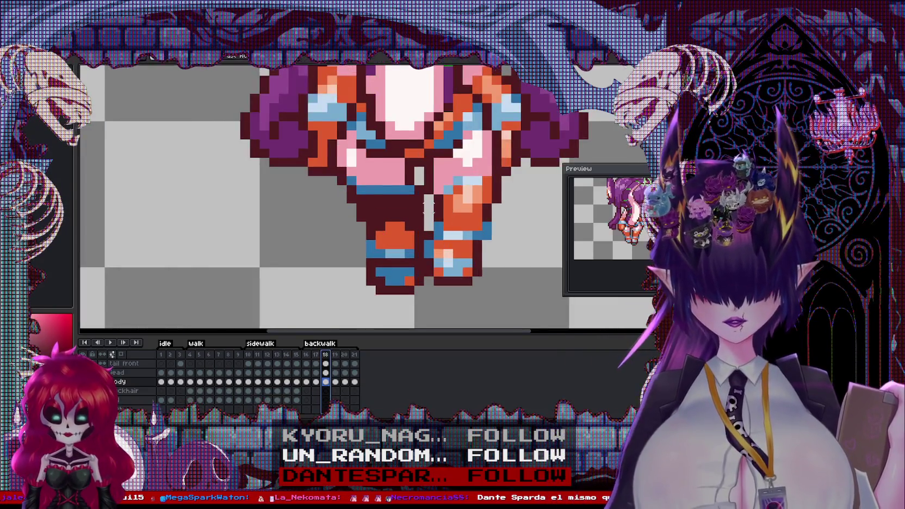
scroll(429, 210, down, 1)
click(335, 355)
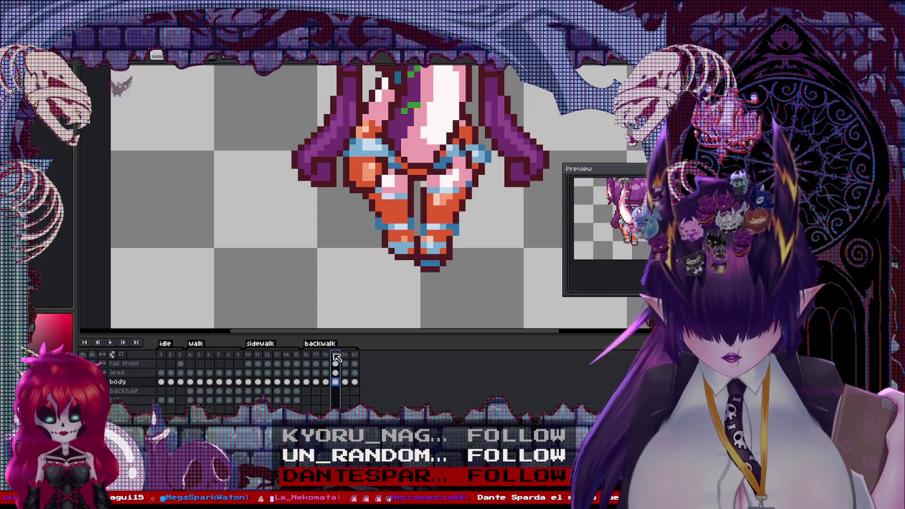
click(306, 355)
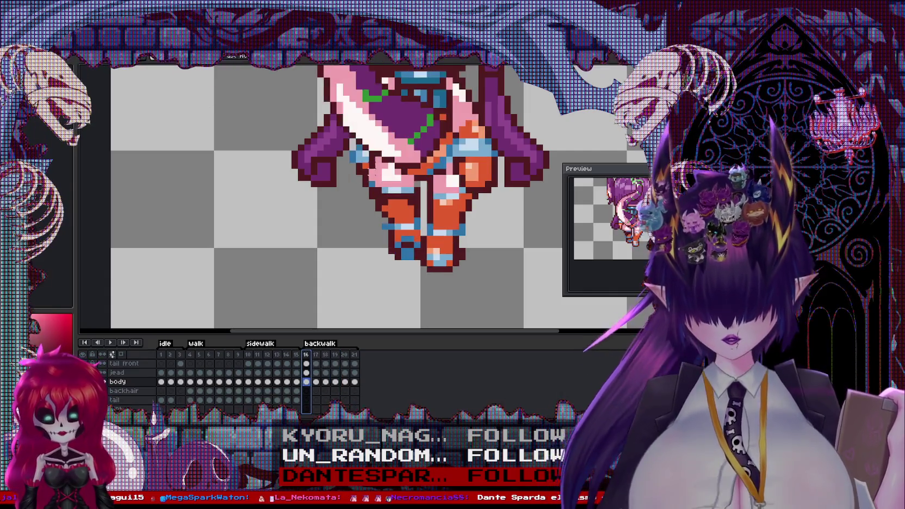
Paste frame 16's legs into frame 19 and position them beneath the body.
drag(363, 156, 499, 292)
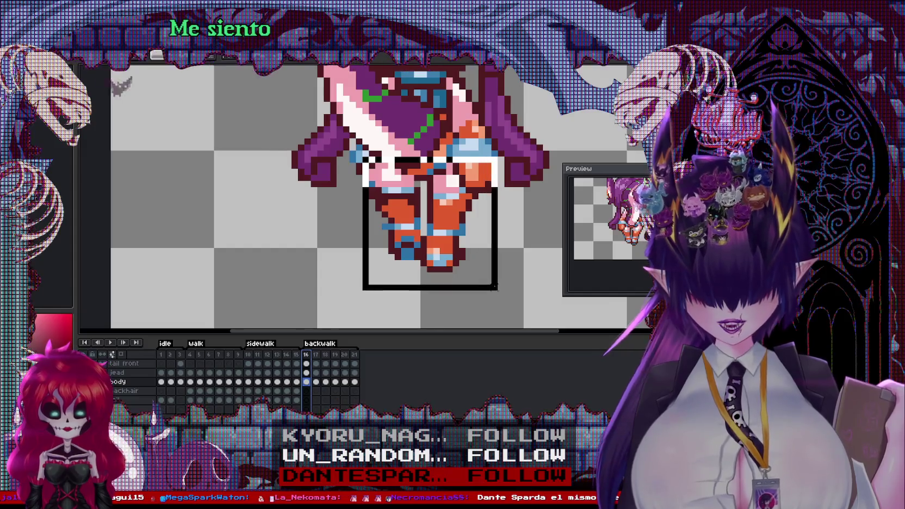
key(Delete)
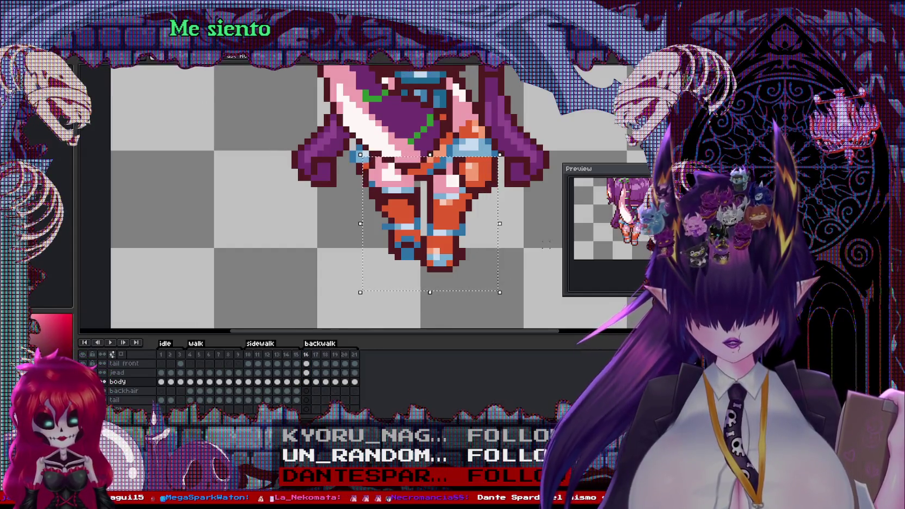
click(336, 355)
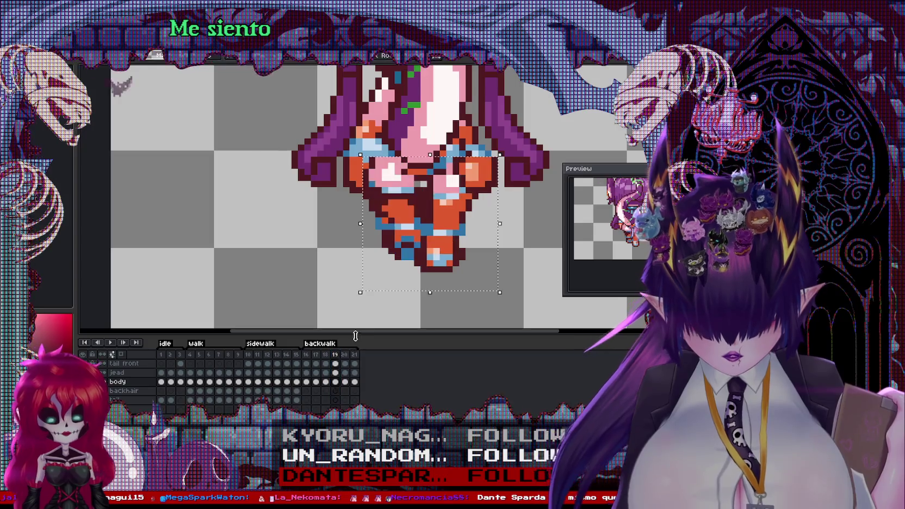
key(ctrl+v)
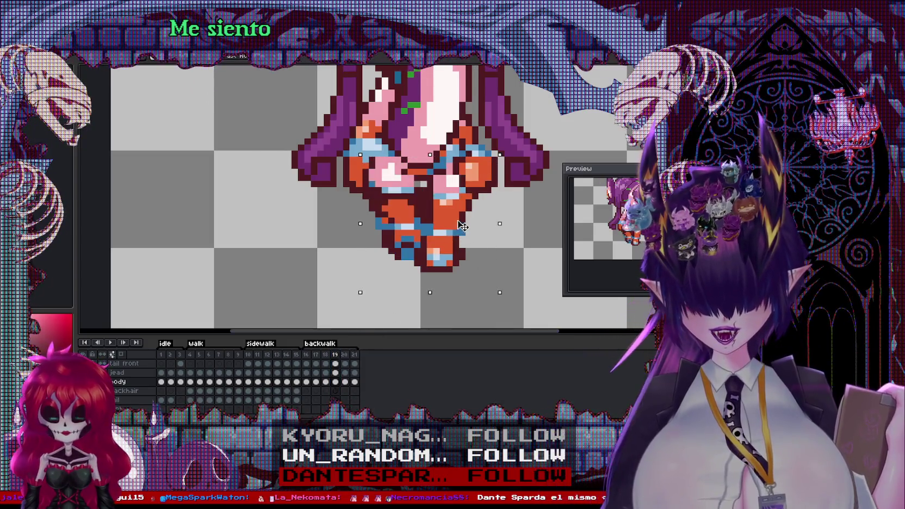
key(shift+h)
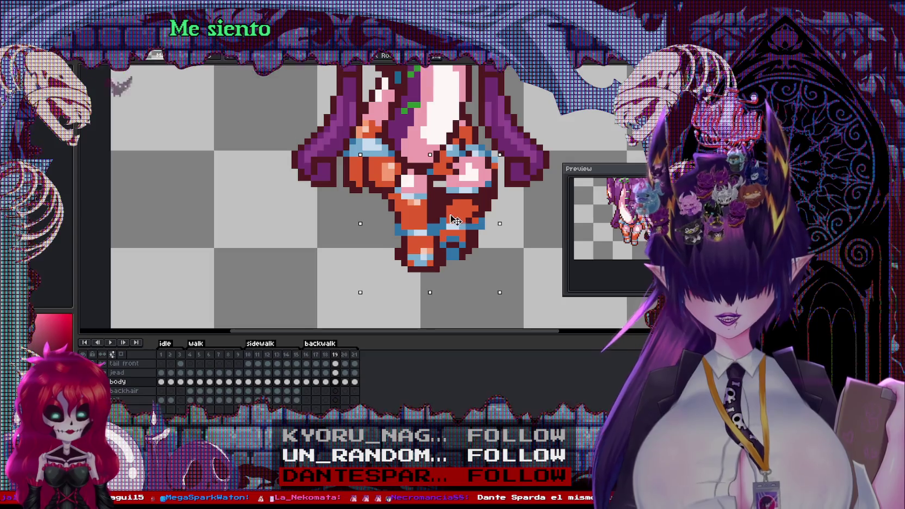
mouse_move(455, 220)
mouse_down()
mouse_move(435, 223)
mouse_move(457, 228)
mouse_move(445, 215)
mouse_up()
key(shift+h)
key(Return)
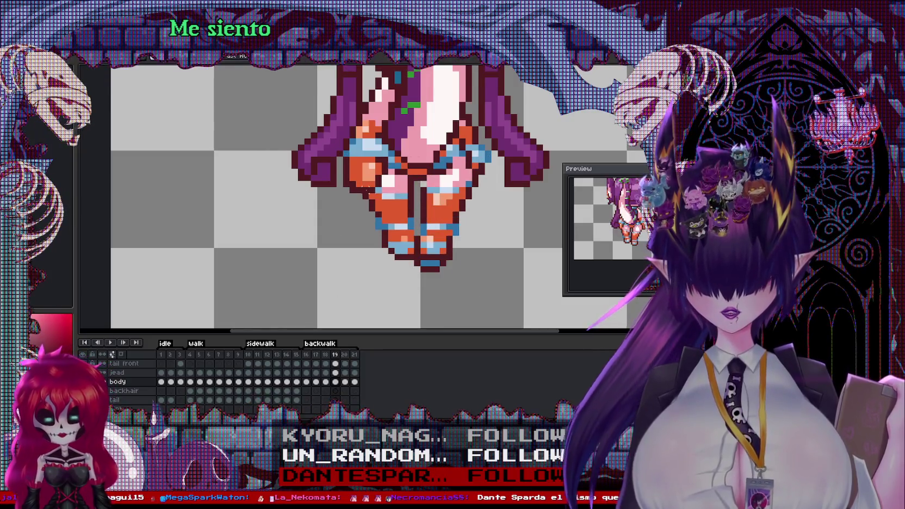
Move the old legs aside to the left and delete that stray copy.
drag(364, 183, 480, 280)
drag(425, 231, 179, 234)
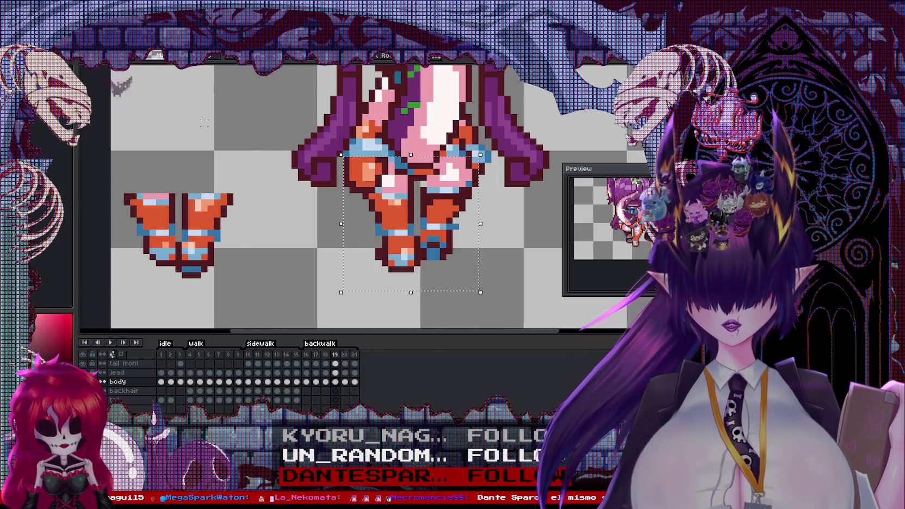
drag(117, 178, 243, 274)
key(Delete)
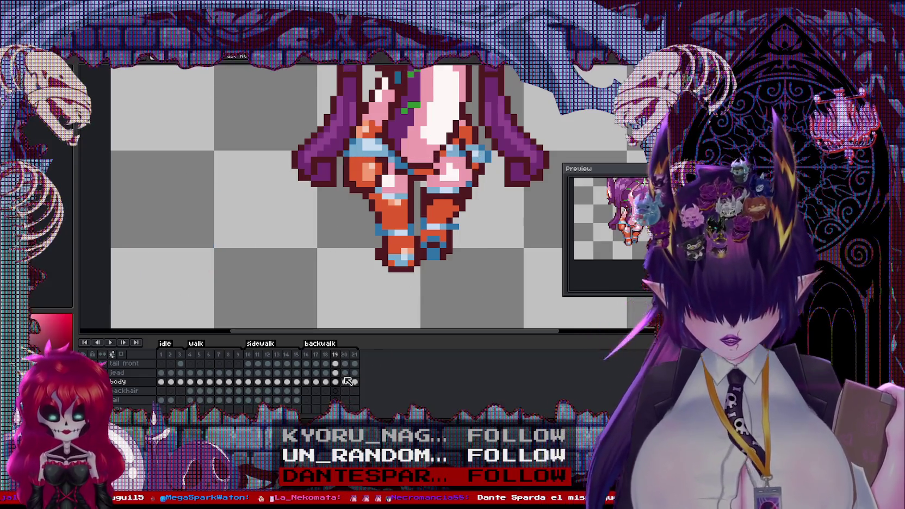
Try pasting frame 17's legs into frame 20, then undo the paste.
click(316, 355)
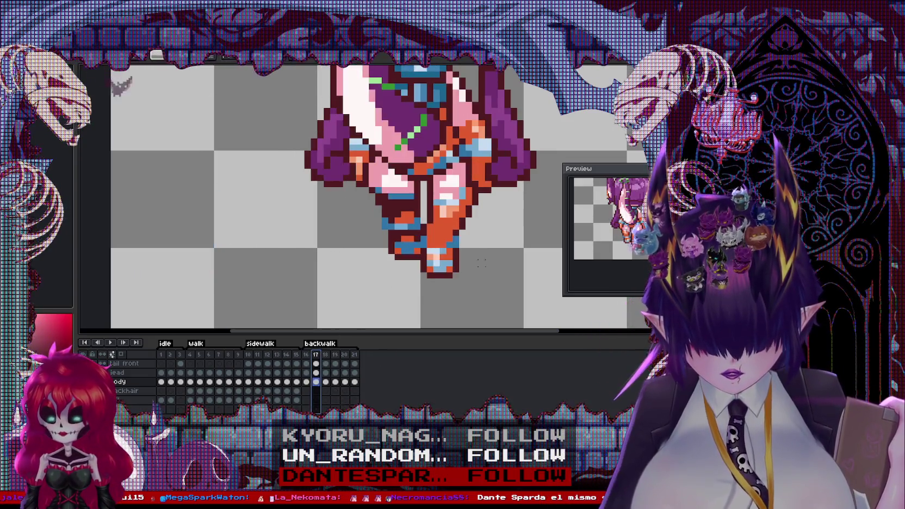
drag(496, 301, 357, 157)
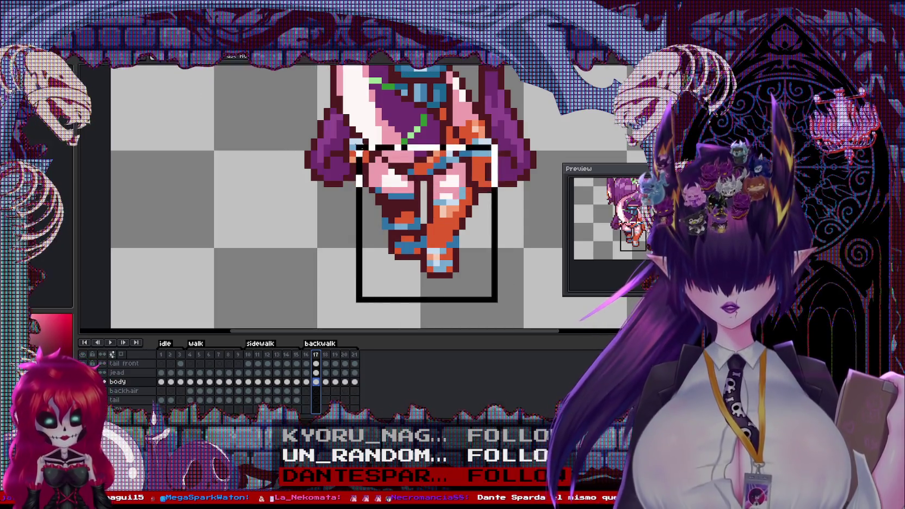
click(255, 275)
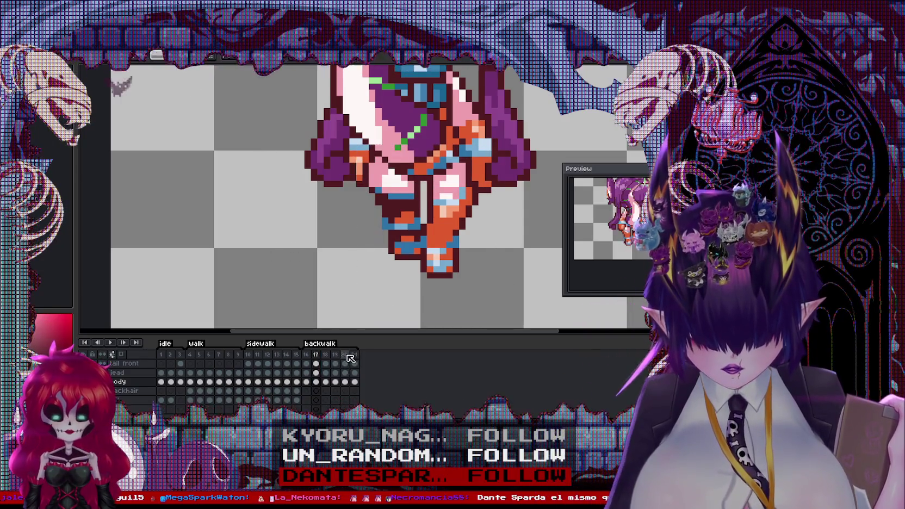
click(345, 355)
key(ctrl+v)
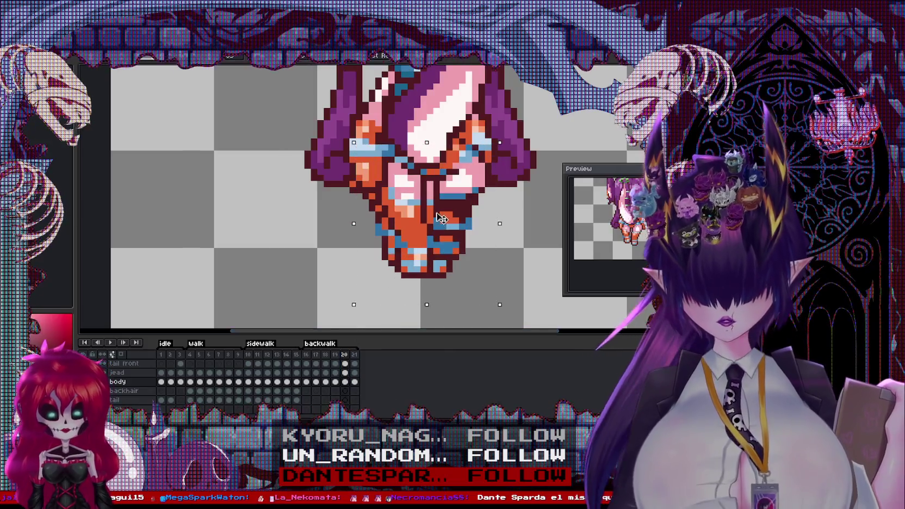
key(ctrl+z)
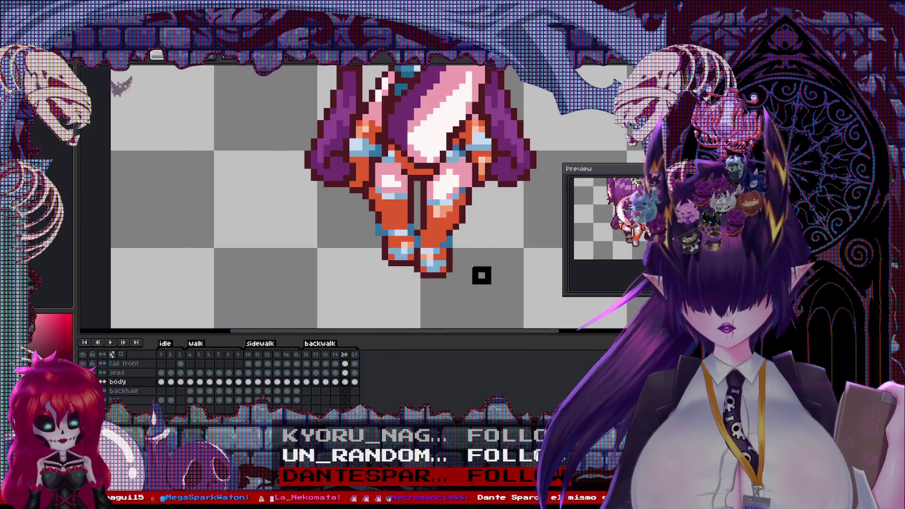
Undo a trial move and resize of frame 20's legs, then select frame 18's legs.
drag(482, 275, 368, 177)
drag(425, 223, 209, 213)
drag(279, 269, 248, 250)
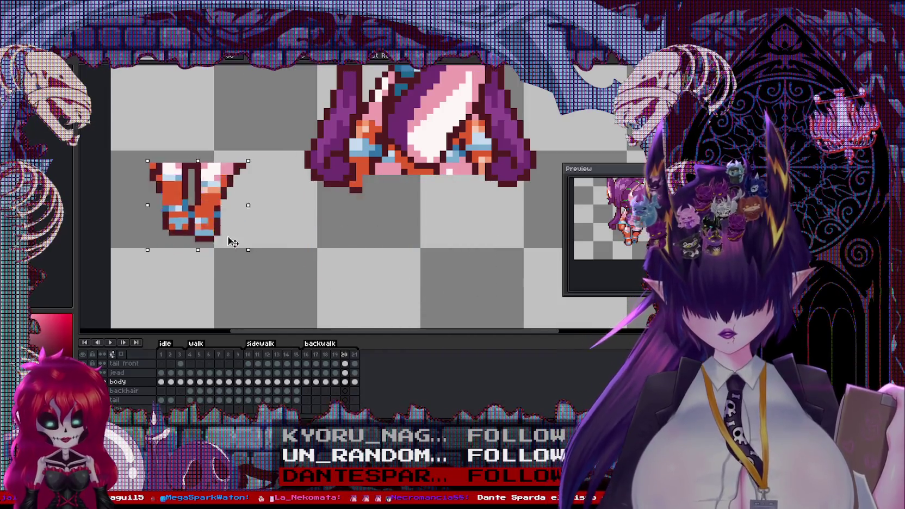
key(ctrl+z)
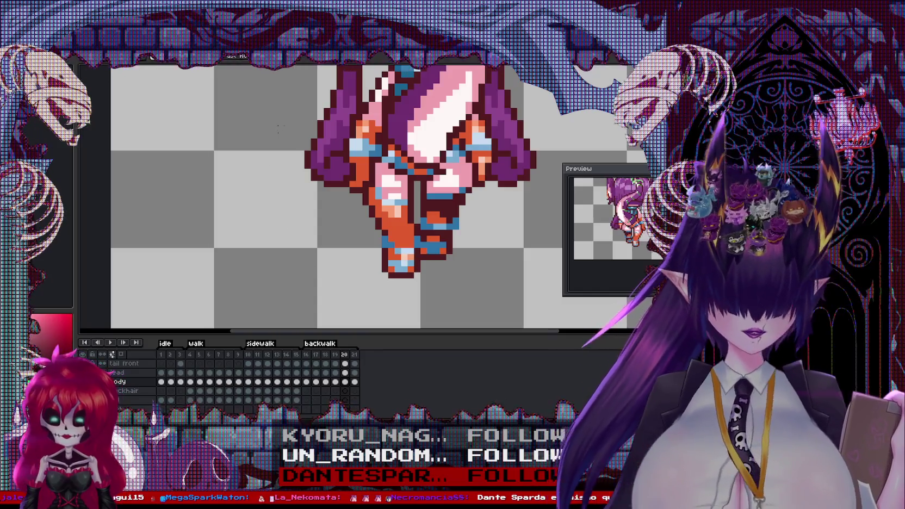
click(325, 382)
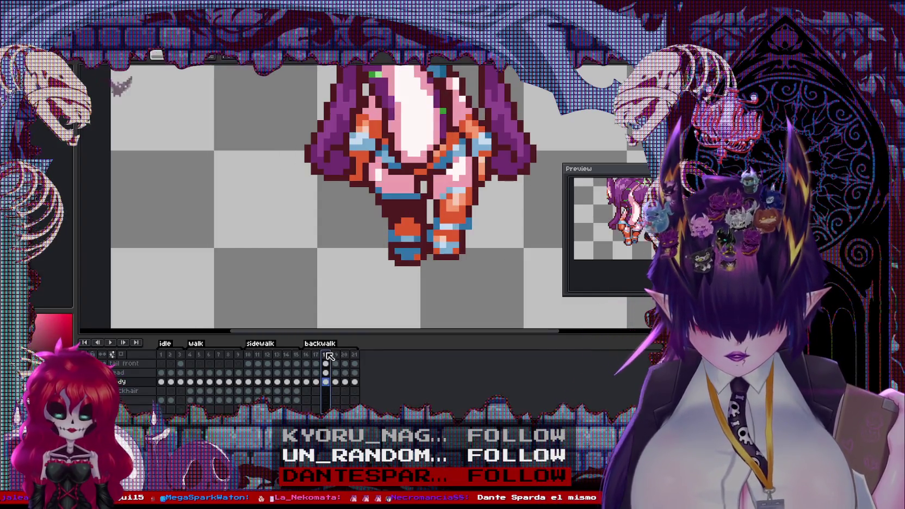
drag(481, 292, 360, 131)
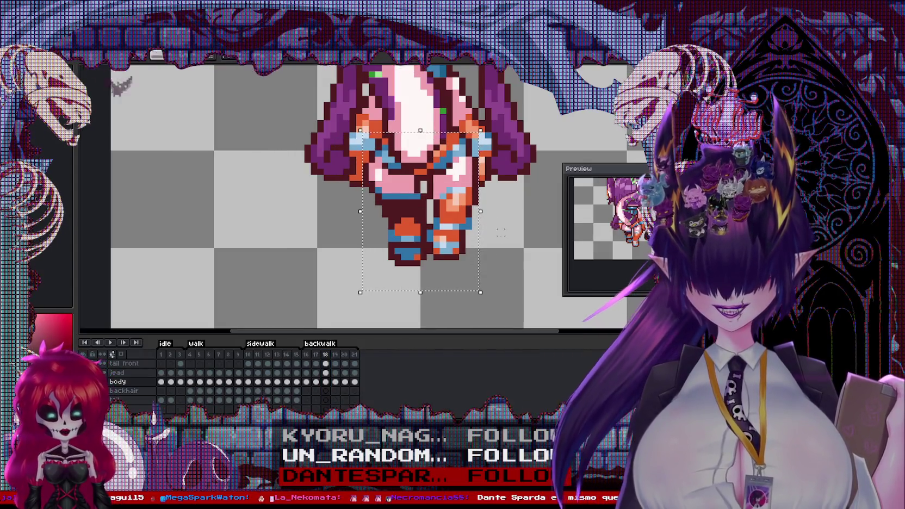
Move frame 21's old legs aside to the left after a trial paste.
click(355, 354)
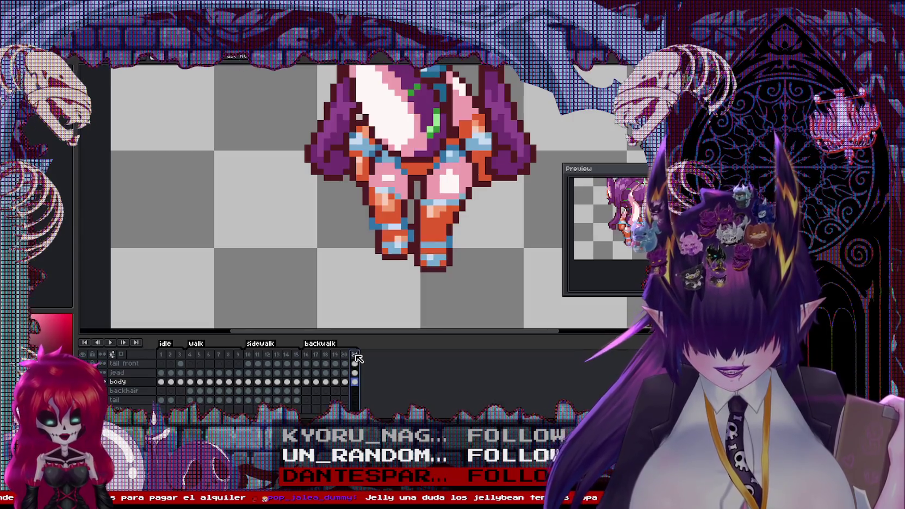
key(ctrl+v)
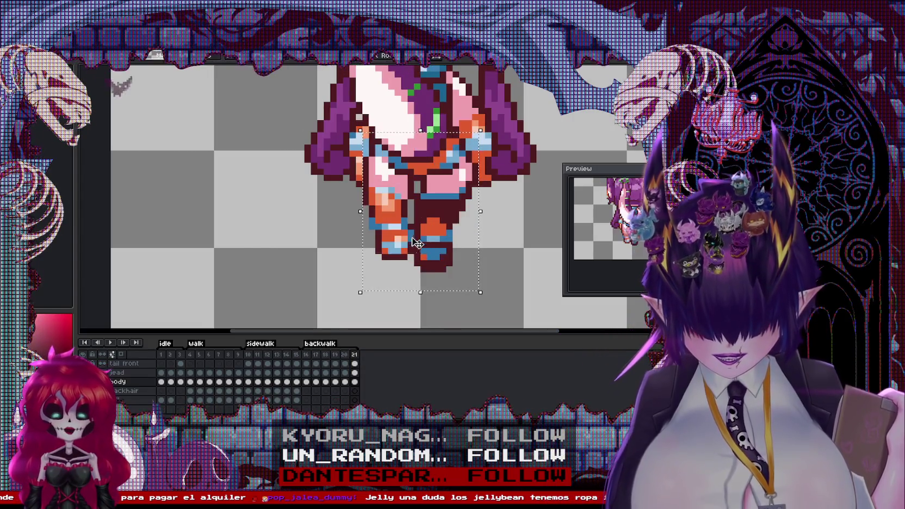
key(ctrl+z)
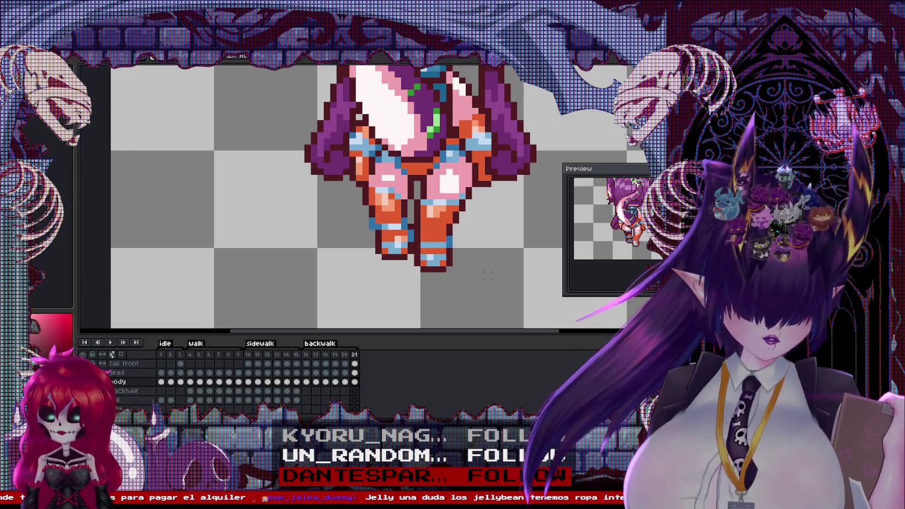
drag(488, 276, 351, 185)
drag(392, 228, 182, 216)
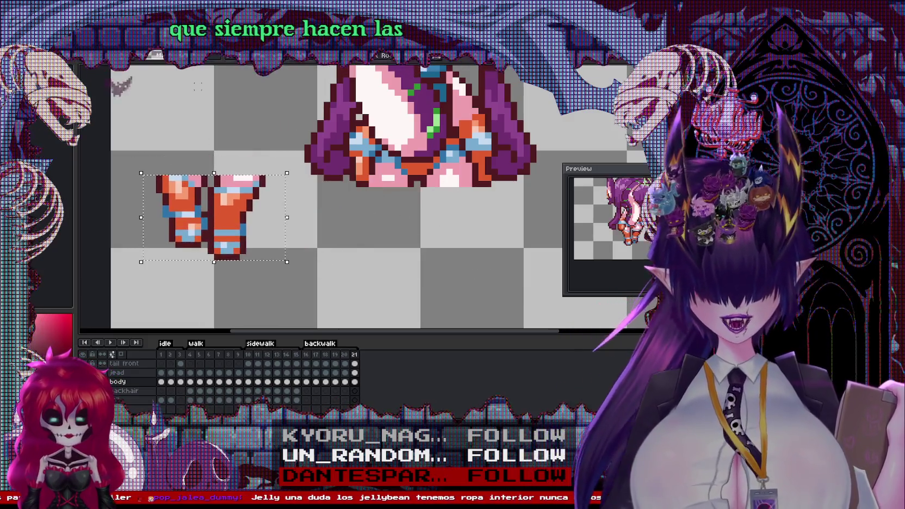
Paste frame 18's legs under the body, delete the old legs, and return to frame 20.
key(ctrl+v)
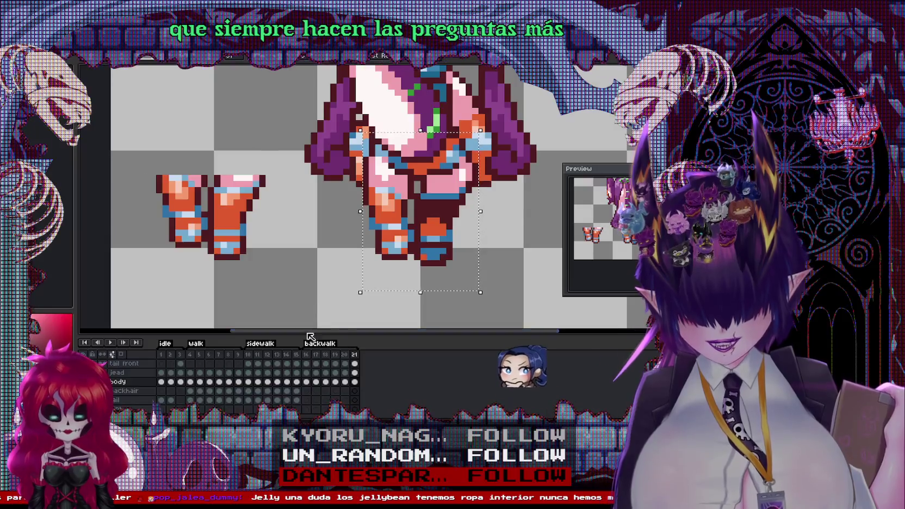
drag(273, 287, 146, 166)
key(Delete)
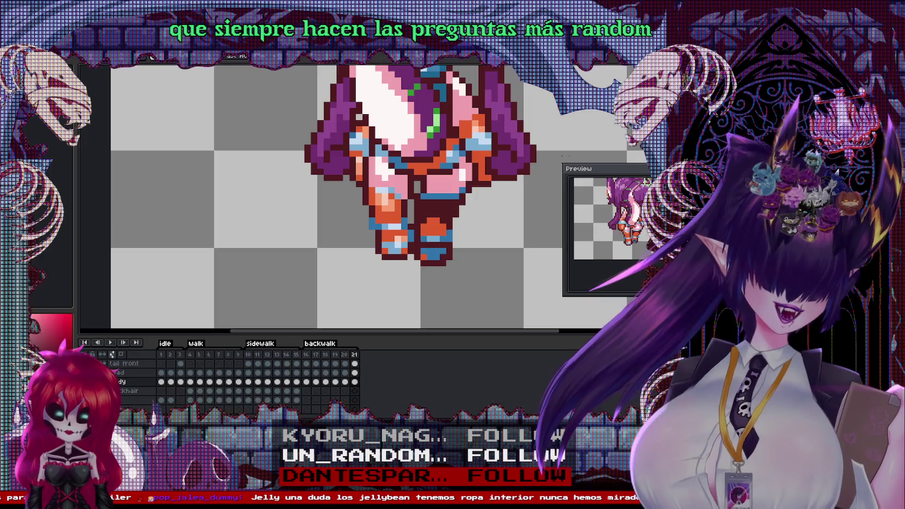
key(Left)
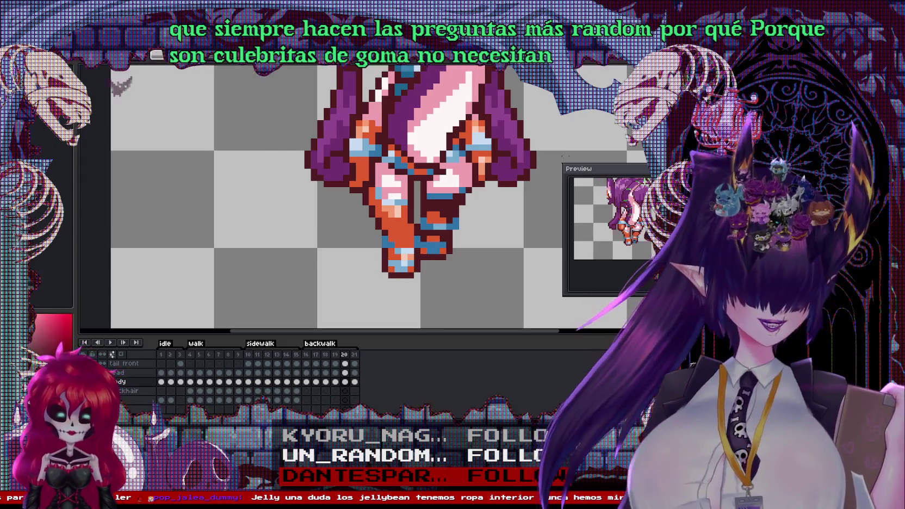
Step back to back-walk frame 18 to inspect its arms.
key(Left)
key(Left)
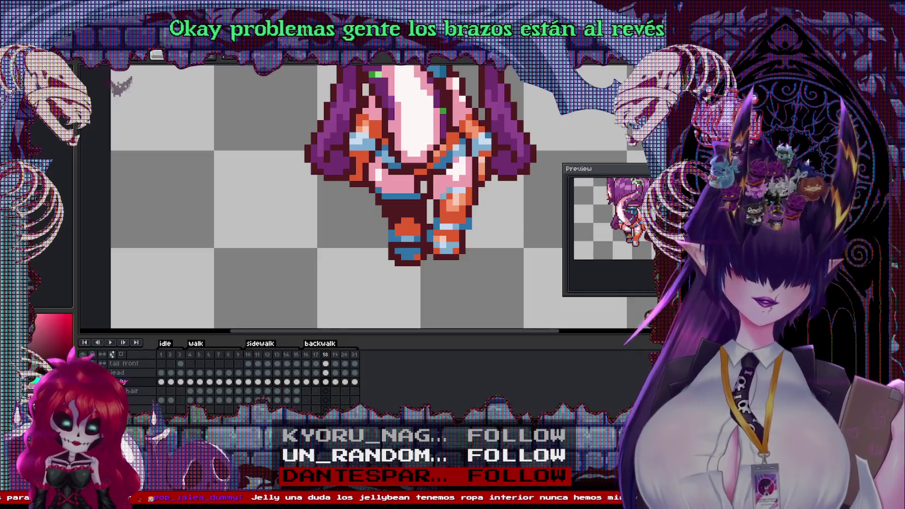
On back-walk frame 16, select the torso-and-arms area and move the arm pixels into place.
click(304, 358)
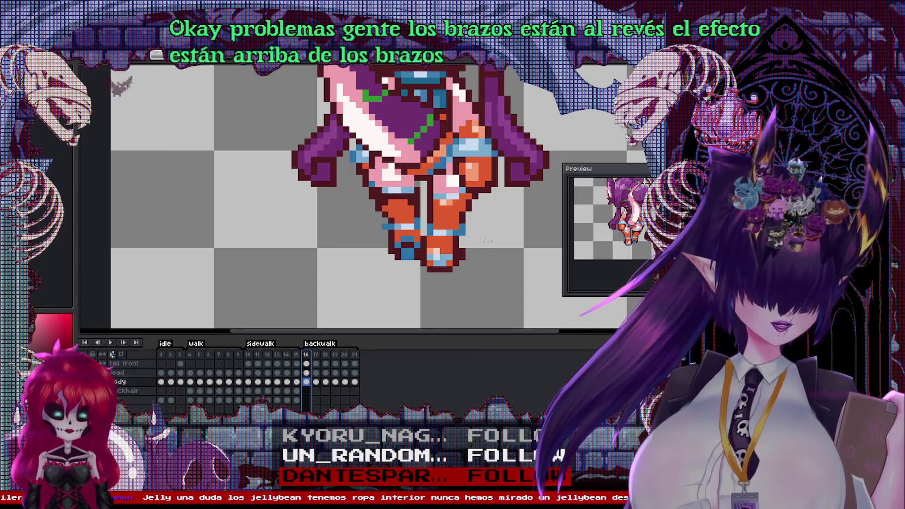
drag(466, 165, 443, 218)
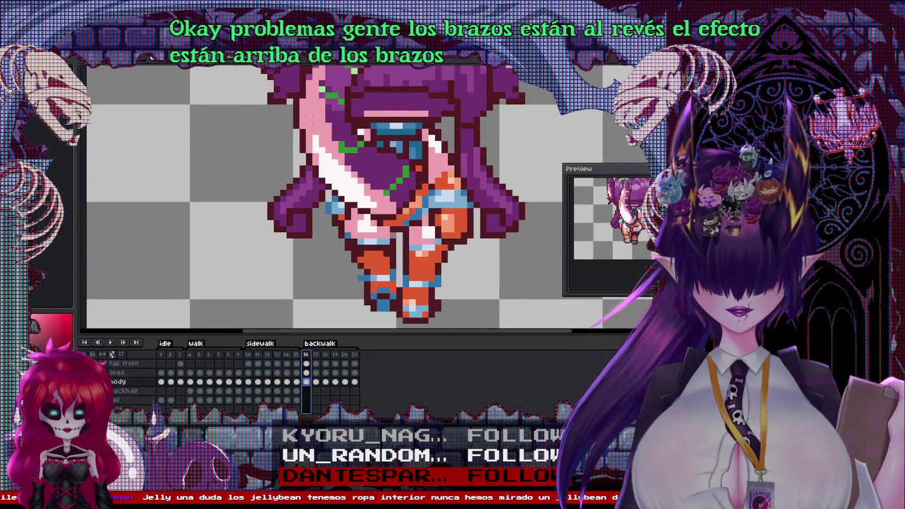
drag(293, 105, 485, 217)
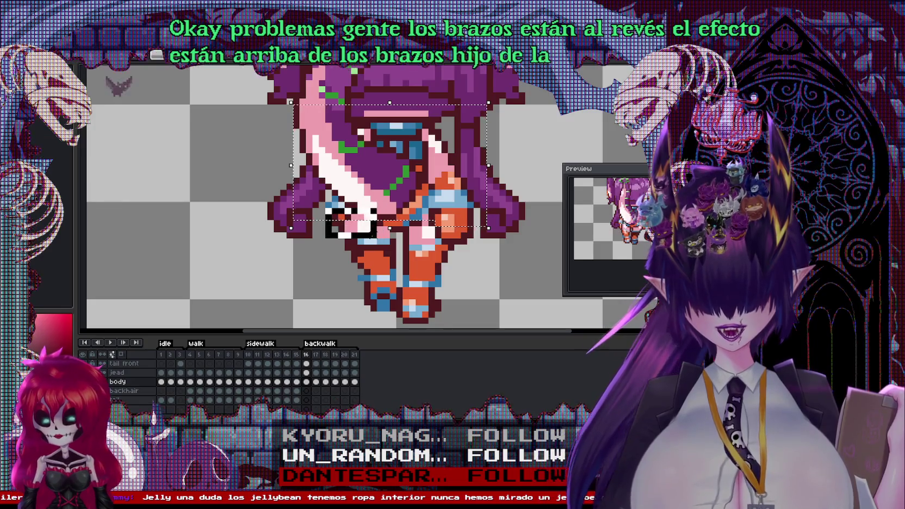
drag(348, 220, 457, 229)
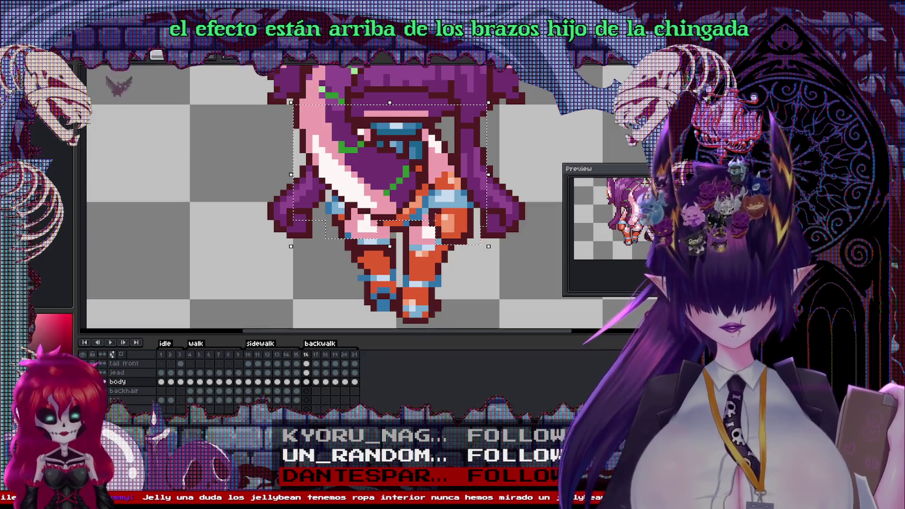
drag(382, 163, 399, 163)
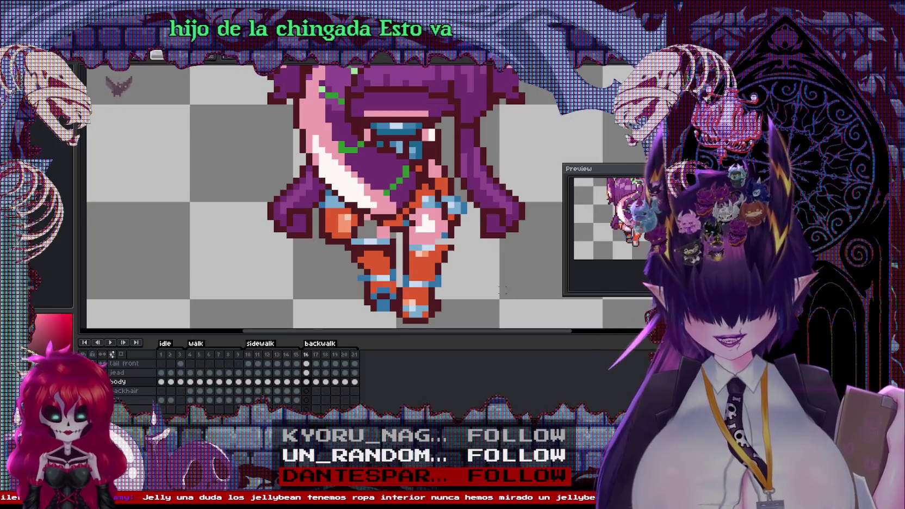
On frame 17, select the upper body and arms and shift them right.
key(Right)
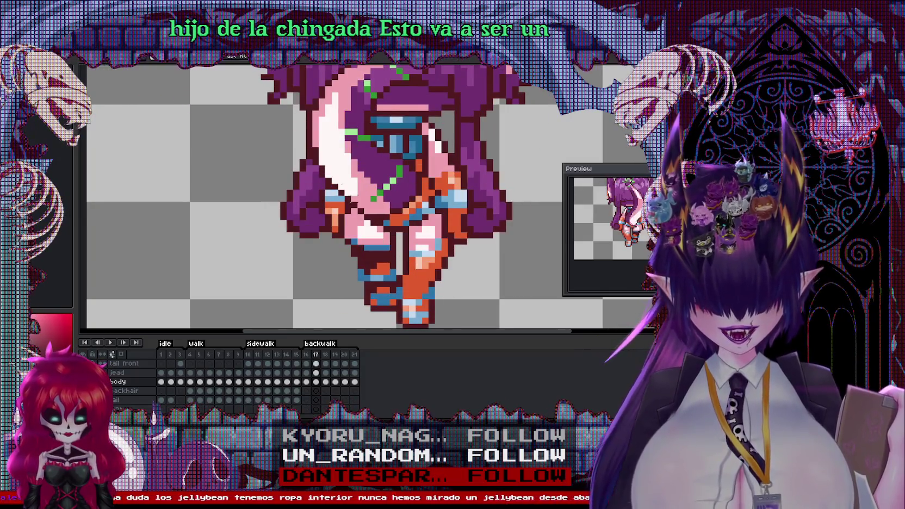
mouse_move(298, 97)
mouse_down()
mouse_move(495, 209)
mouse_move(501, 246)
mouse_up()
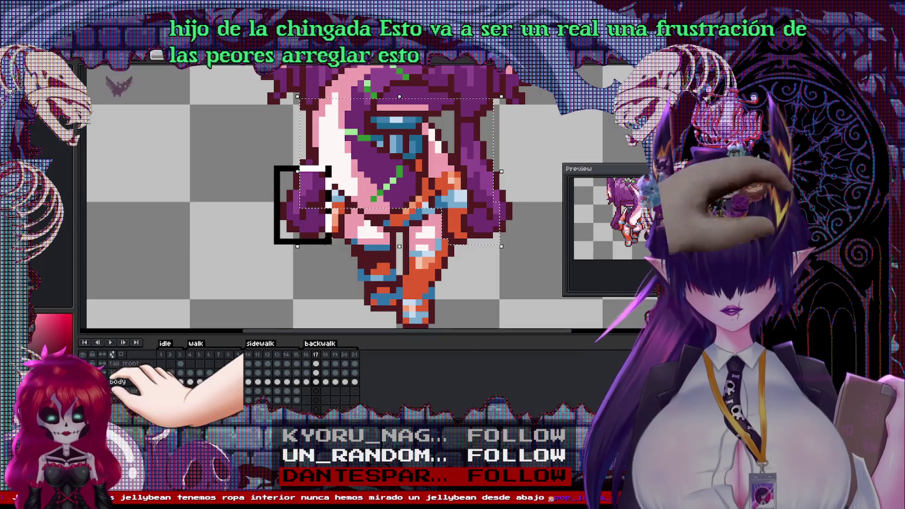
drag(331, 243, 339, 251)
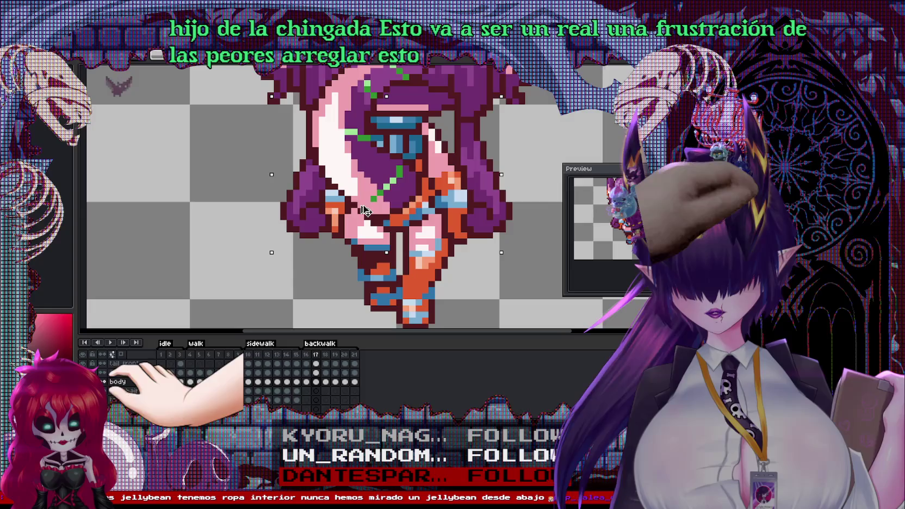
key(ctrl+z)
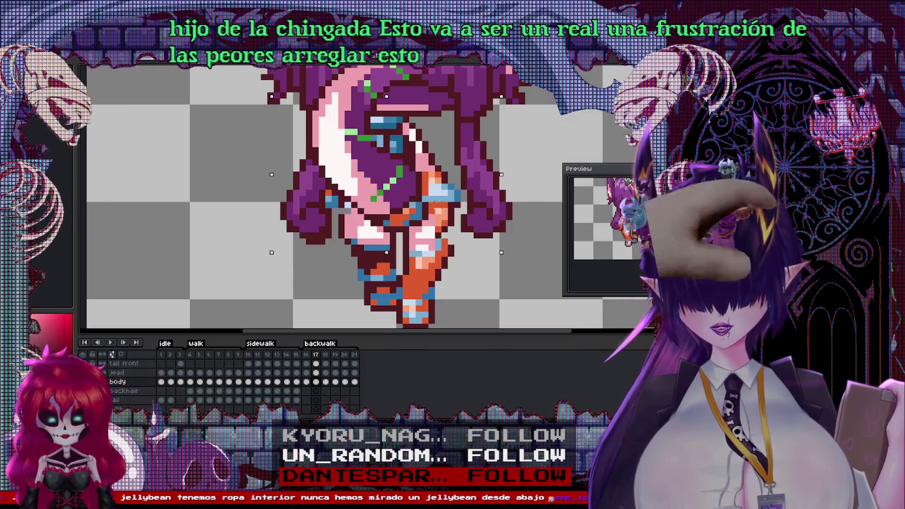
drag(427, 191, 455, 192)
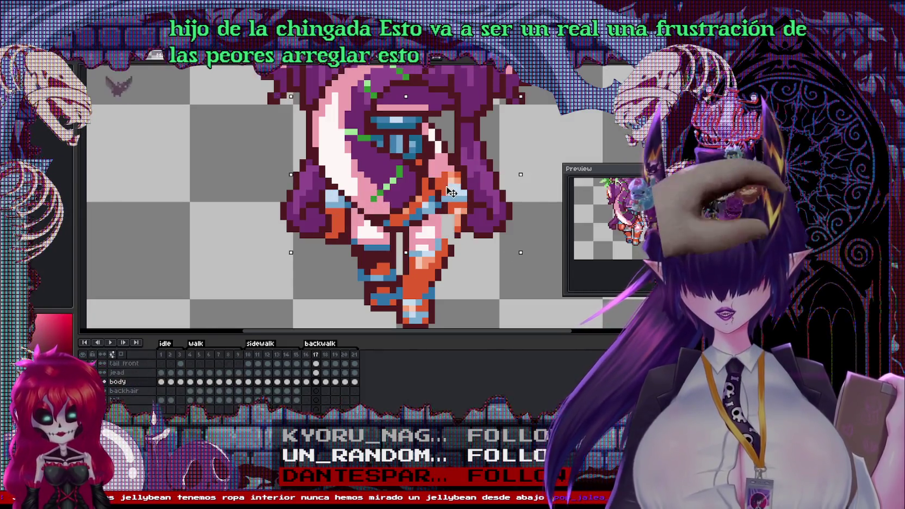
click(463, 265)
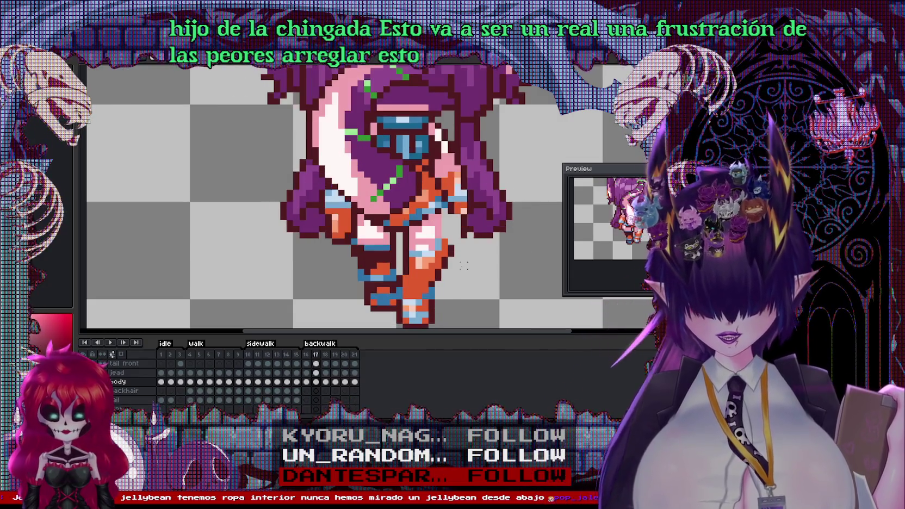
key(ctrl+z)
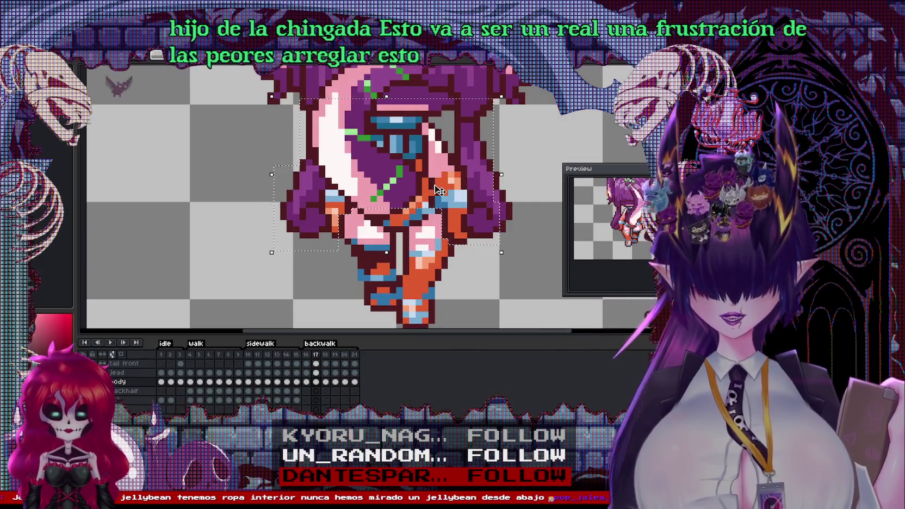
key(ctrl+y)
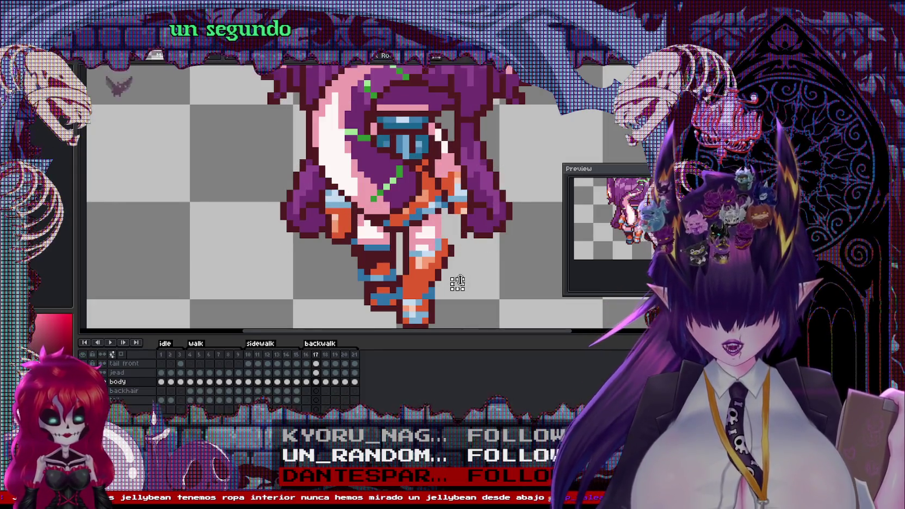
Compare frames 16 and 17, then nudge frame 17's upper body slightly back left.
key(comma)
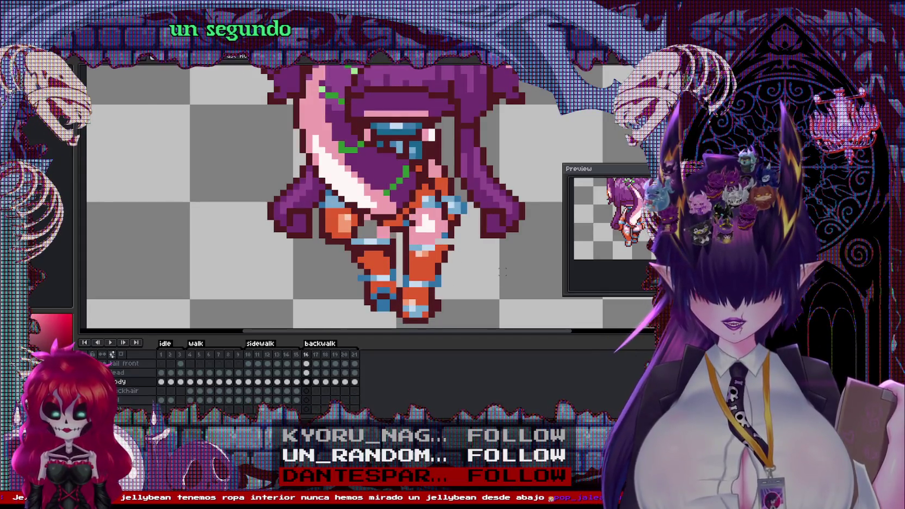
key(period)
key(comma)
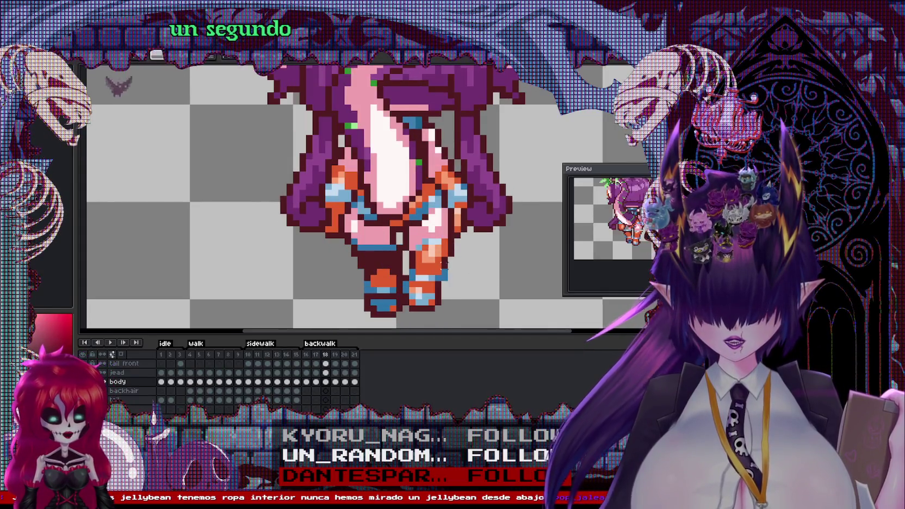
key(period)
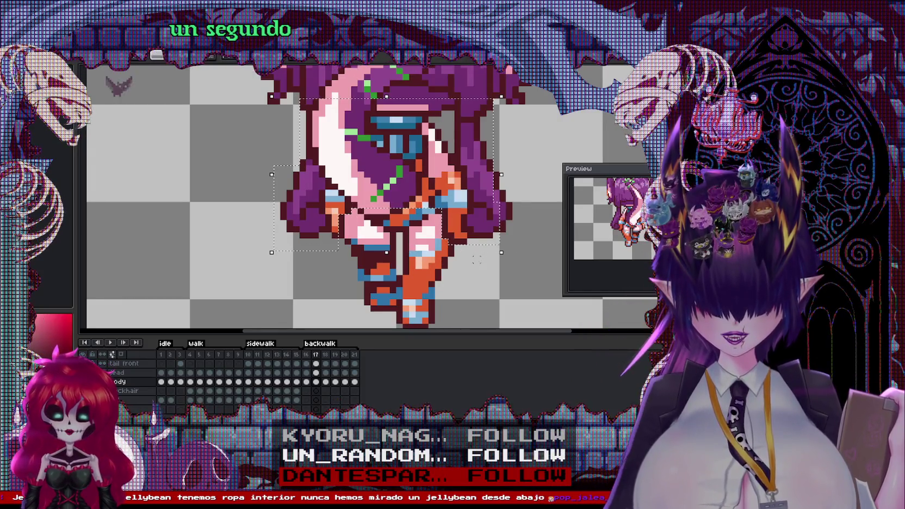
mouse_move(443, 163)
mouse_down()
mouse_move(416, 163)
mouse_move(434, 162)
mouse_up()
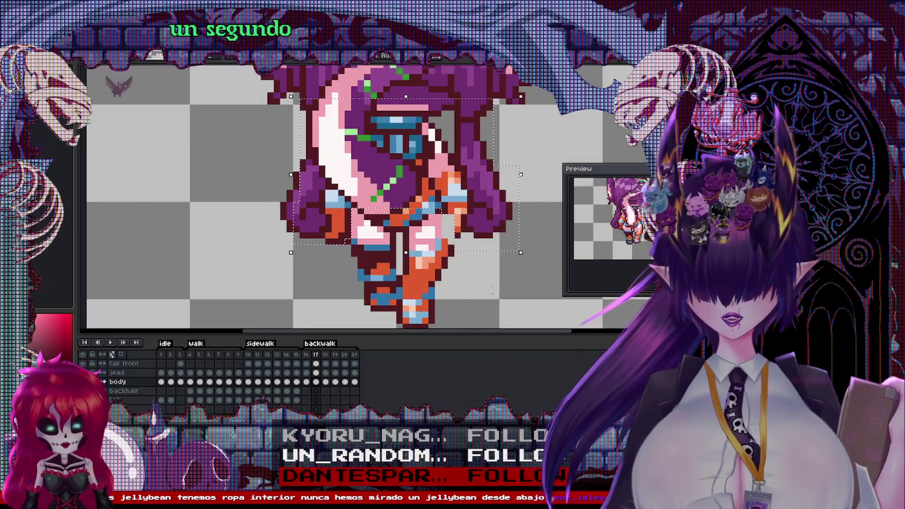
click(479, 286)
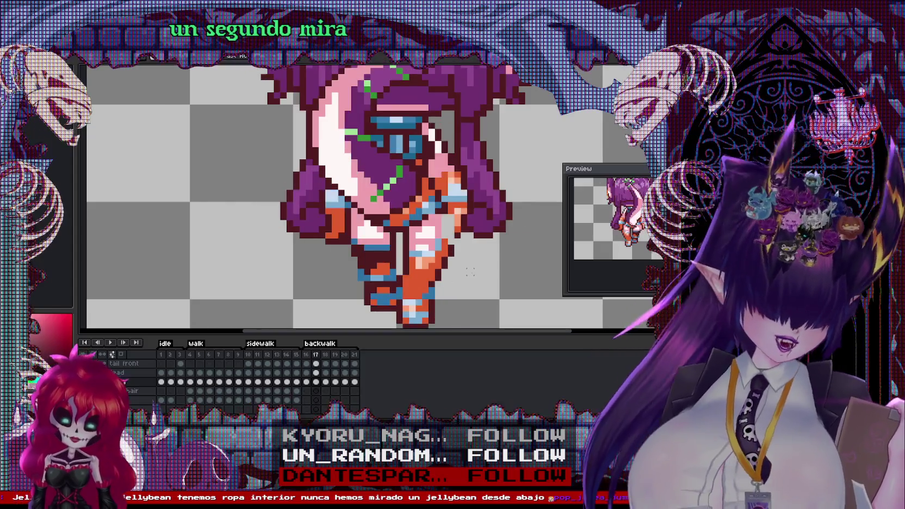